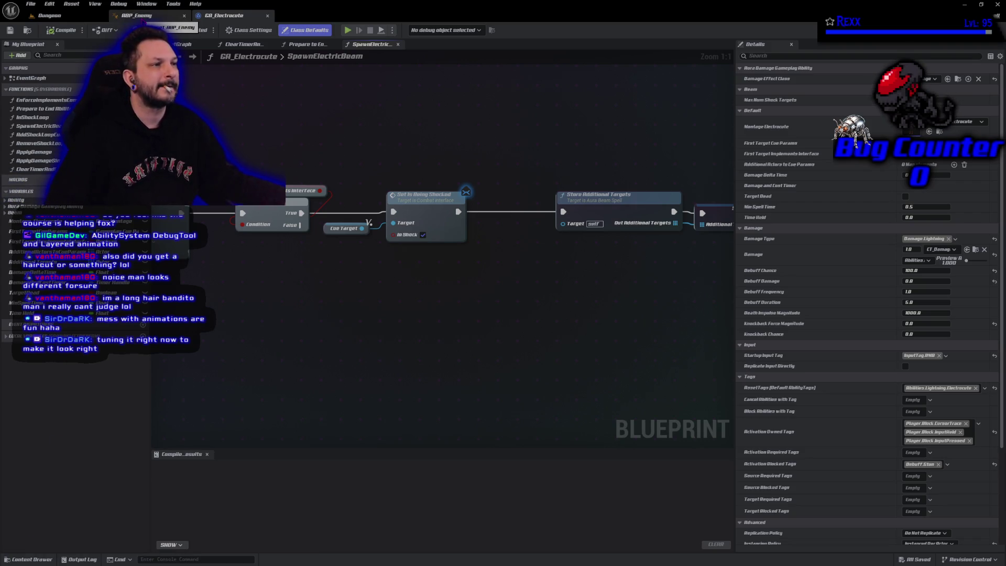
# Step: Return from the GA_Electrocute blueprint to the Dungeon level viewport
pyautogui.click(50, 15)
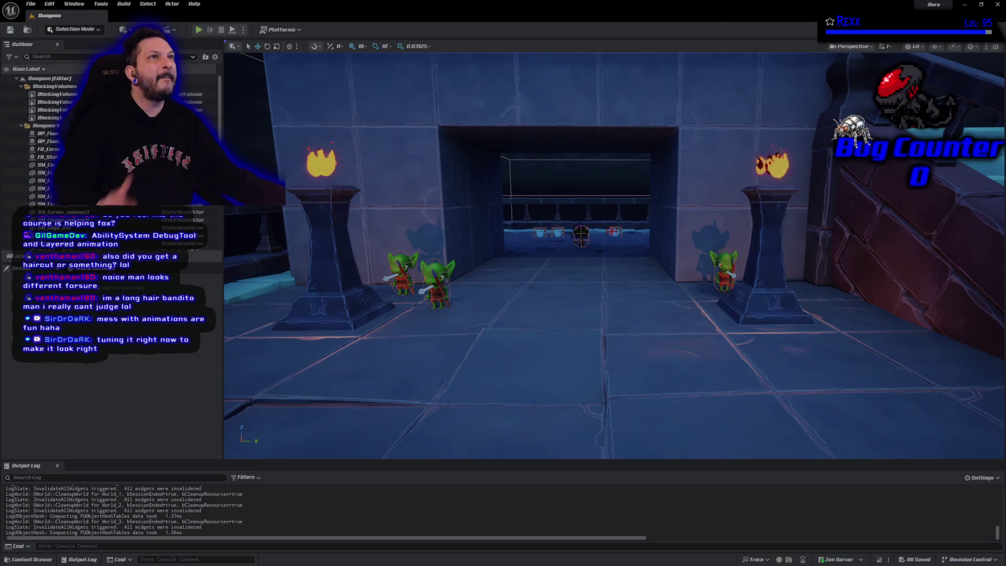
# Step: Browse the Content Drawer to Abilities > Passive_Startup, showing GA_ListenForEvent and GE_EventBasedEffect
pyautogui.click(29, 560)
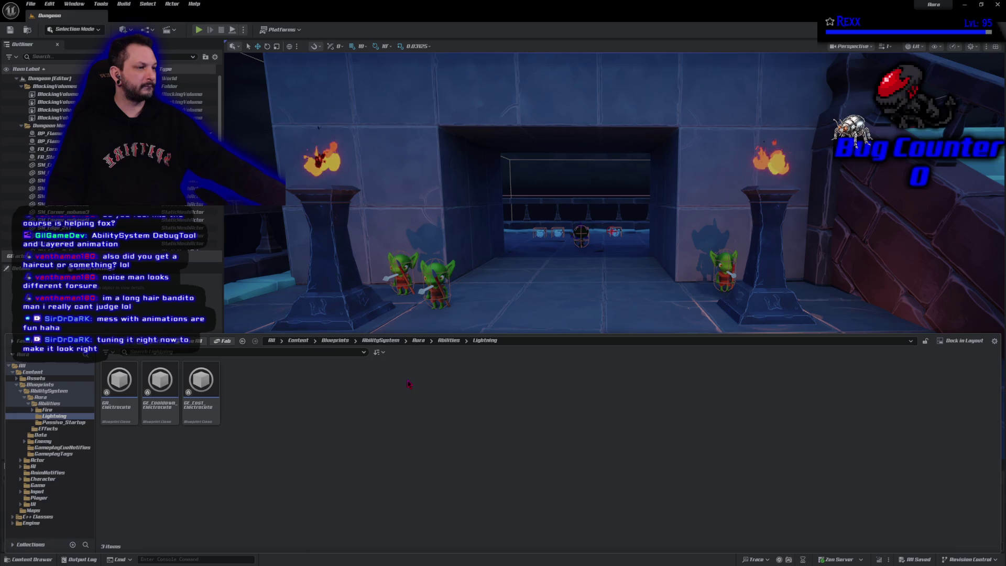
pyautogui.click(449, 340)
pyautogui.doubleClick(197, 400)
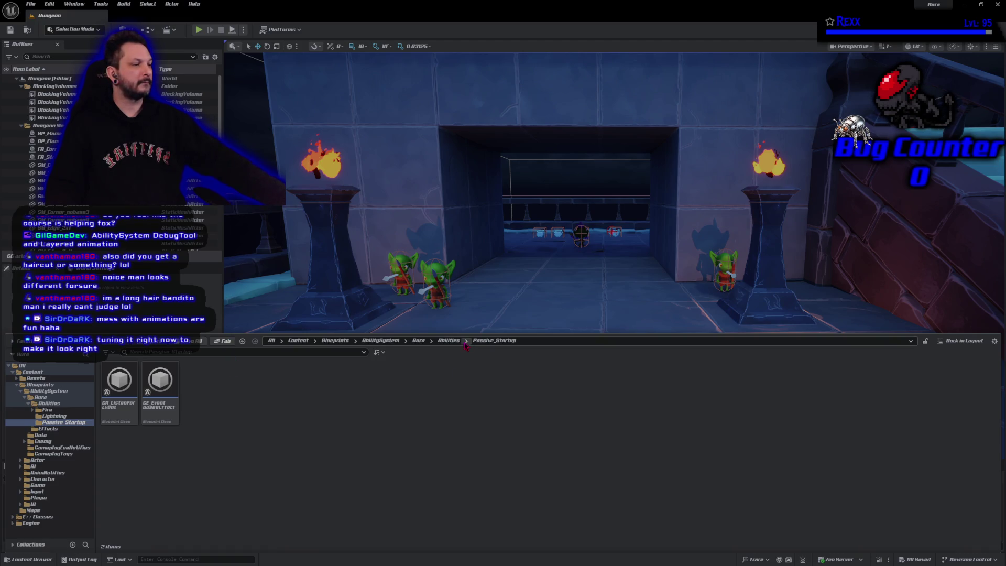
# Step: Create a new folder named PassiveSpells inside the Abilities folder
pyautogui.click(449, 340)
pyautogui.rightClick(355, 407)
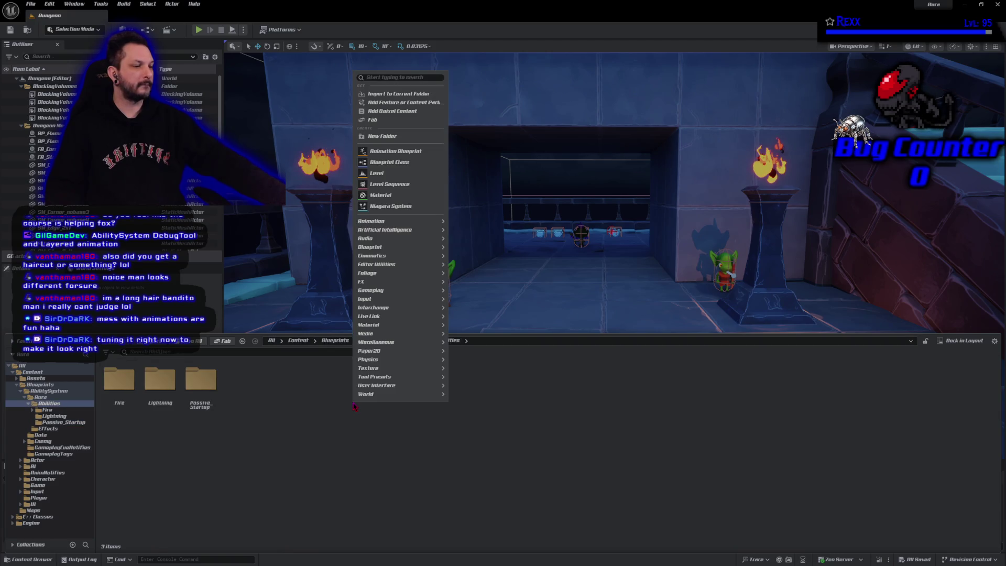
pyautogui.click(399, 136)
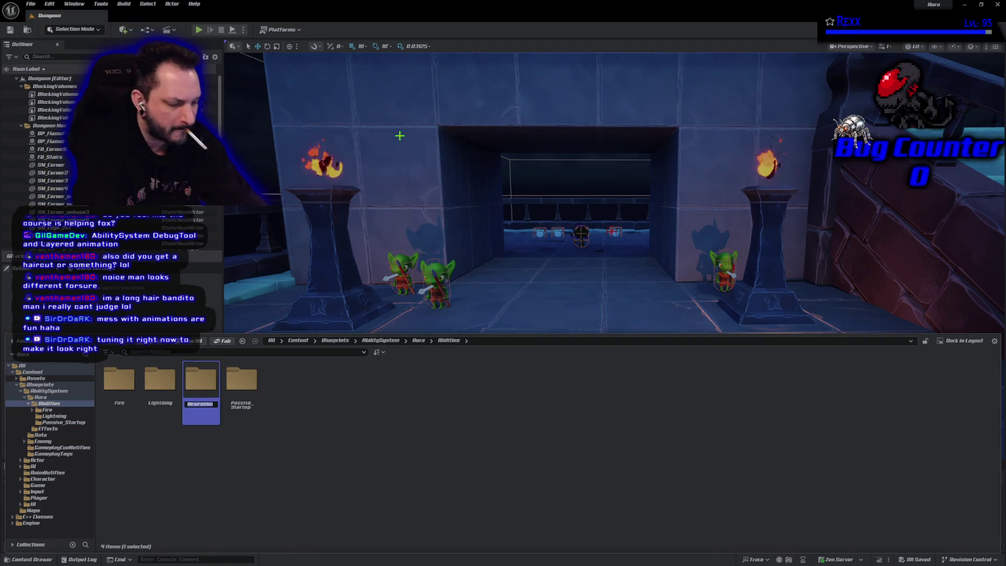
pyautogui.write('PassiveSpells')
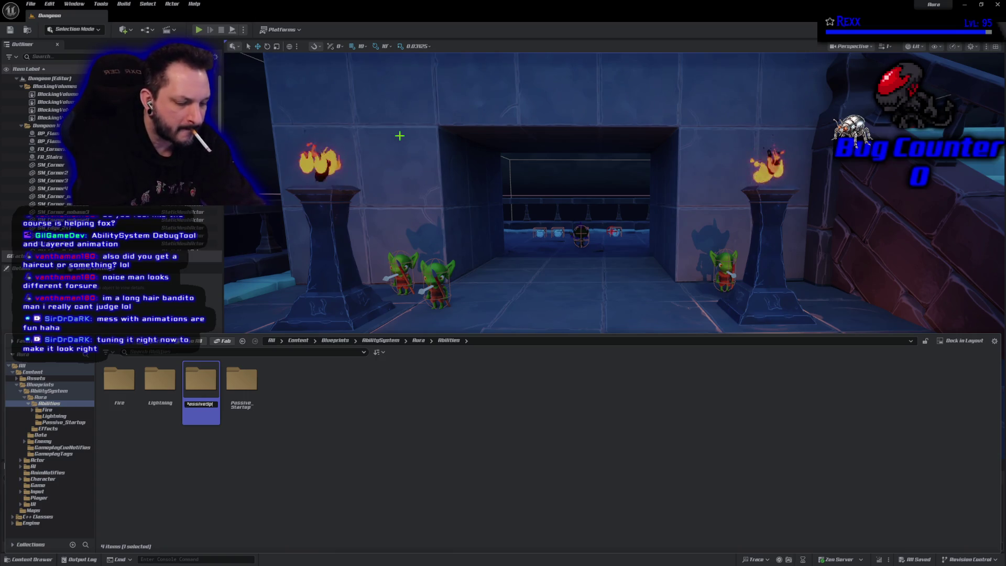
pyautogui.press('Return')
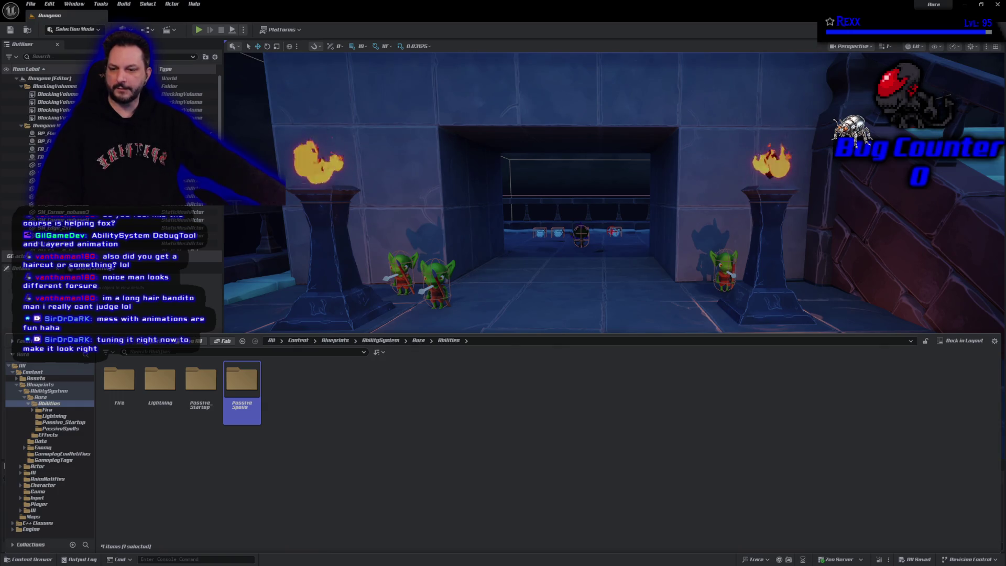
# Step: Clear the selection and go into the empty PassiveSpells folder
pyautogui.click(398, 474)
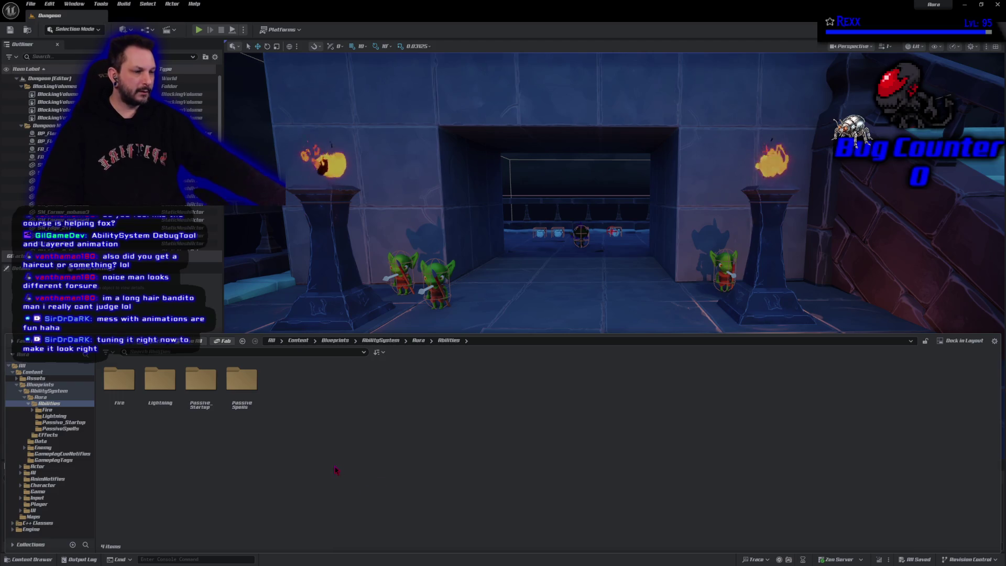
pyautogui.doubleClick(241, 410)
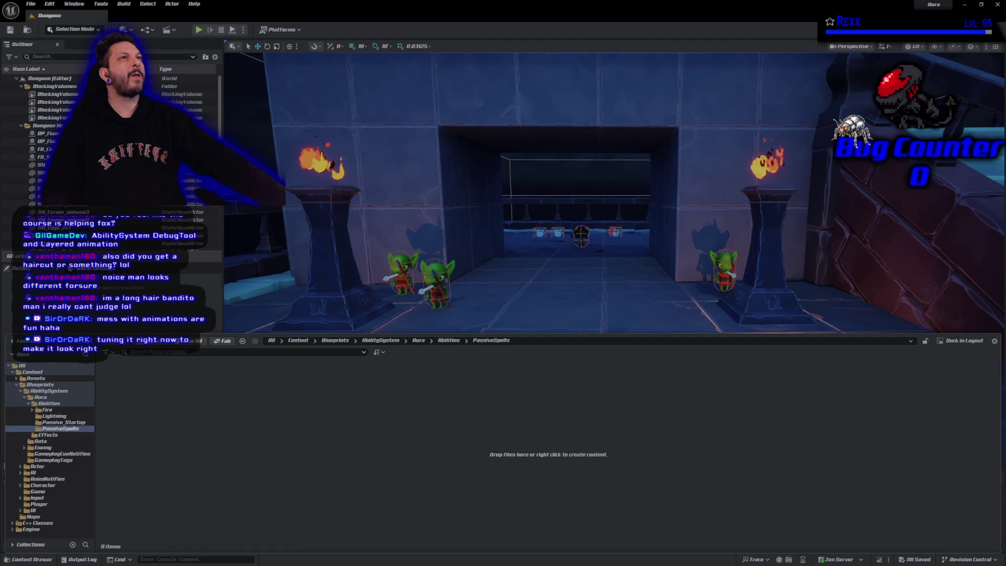
# Step: Create a new Blueprint class in PassiveSpells with AuraPassiveAbility as parent
pyautogui.rightClick(354, 431)
pyautogui.click(386, 198)
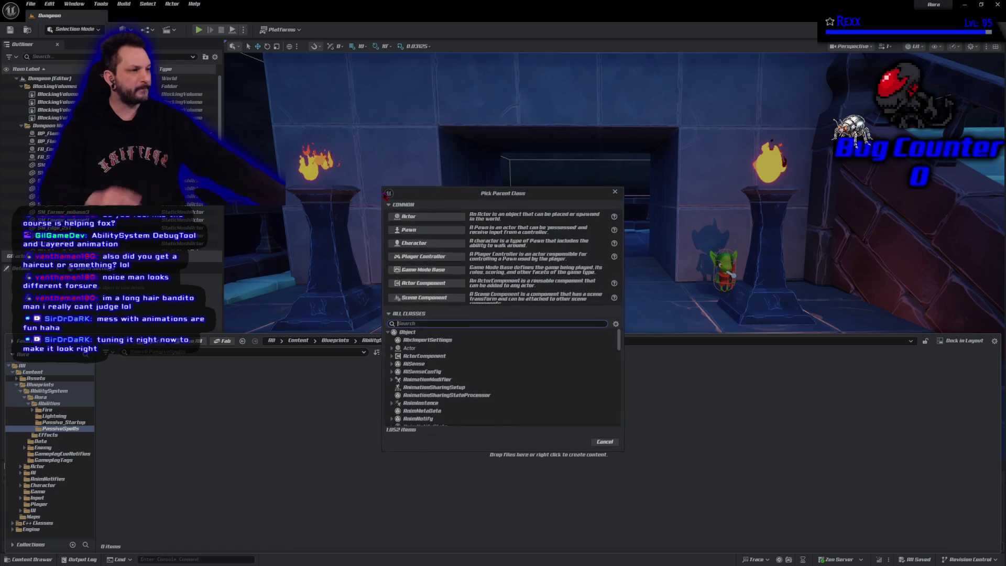
pyautogui.write('A')
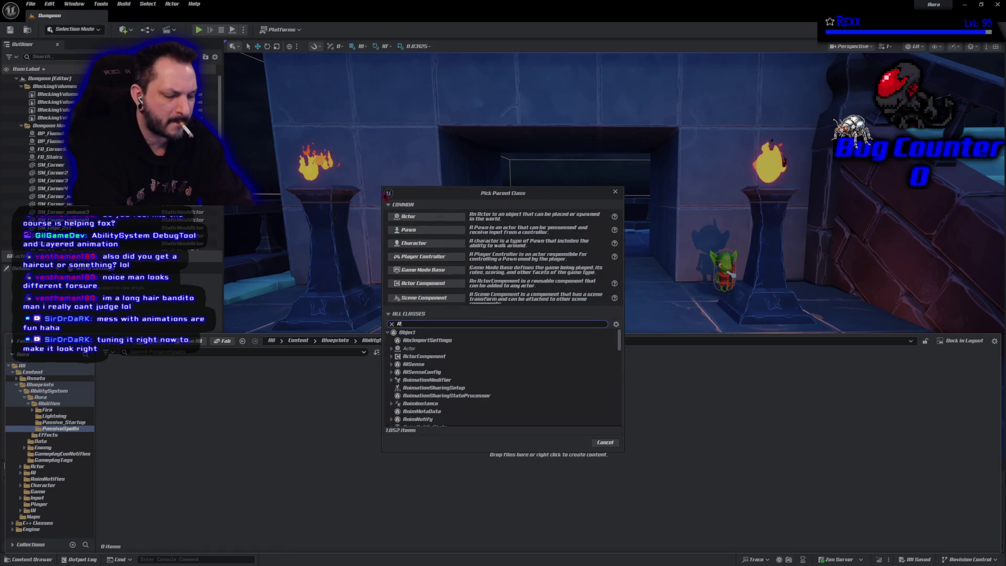
pyautogui.write('urapassive')
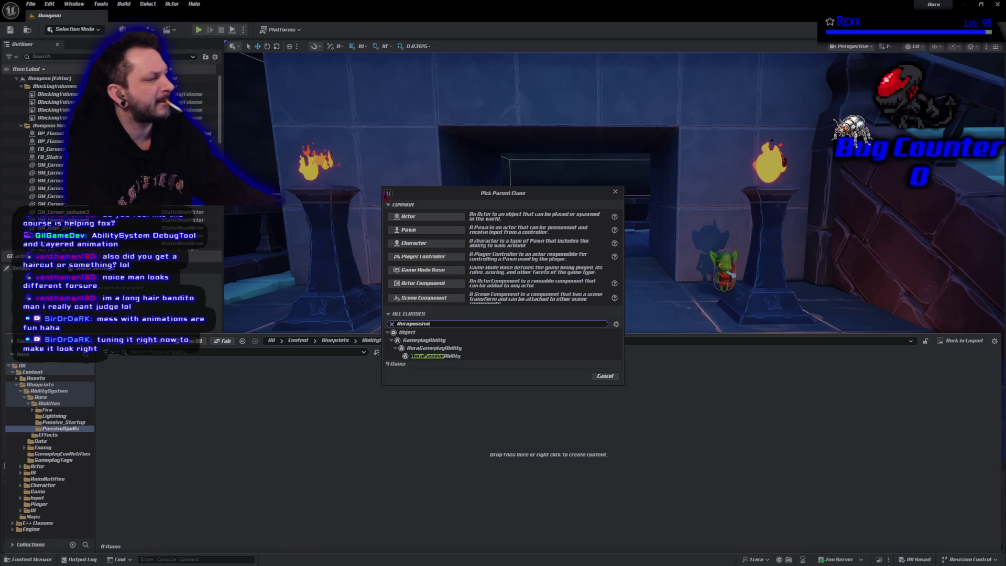
pyautogui.click(456, 357)
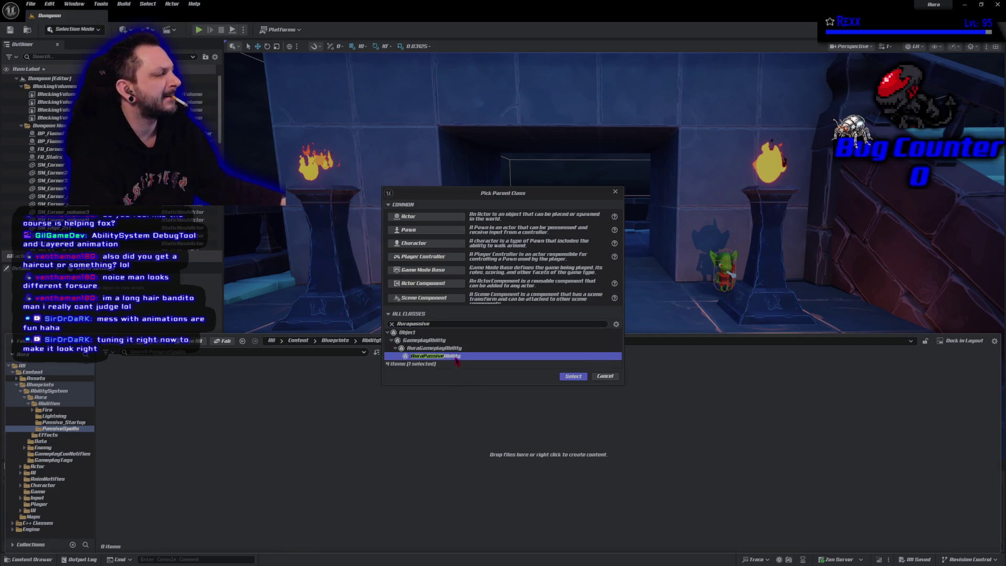
pyautogui.click(560, 376)
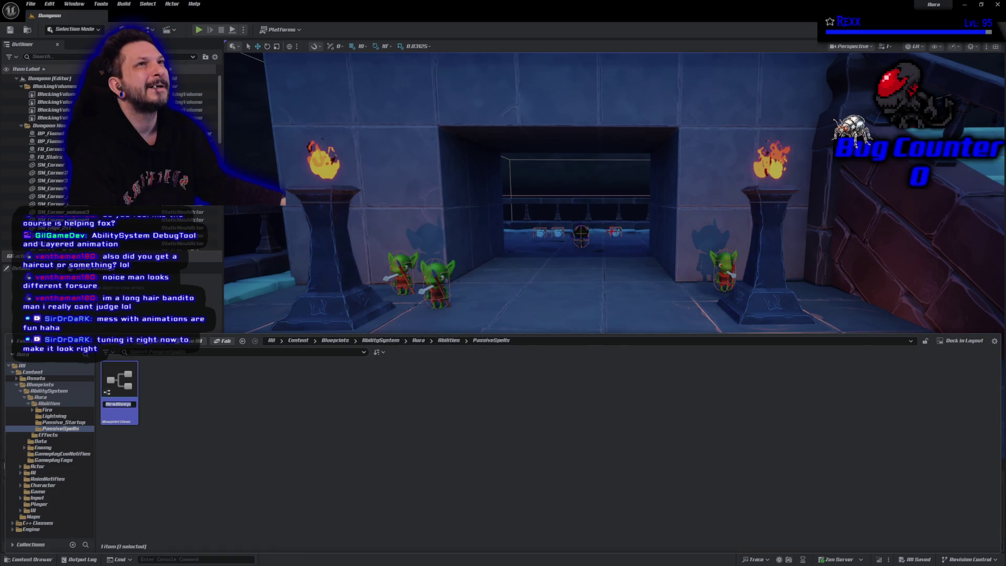
pyautogui.press('Return')
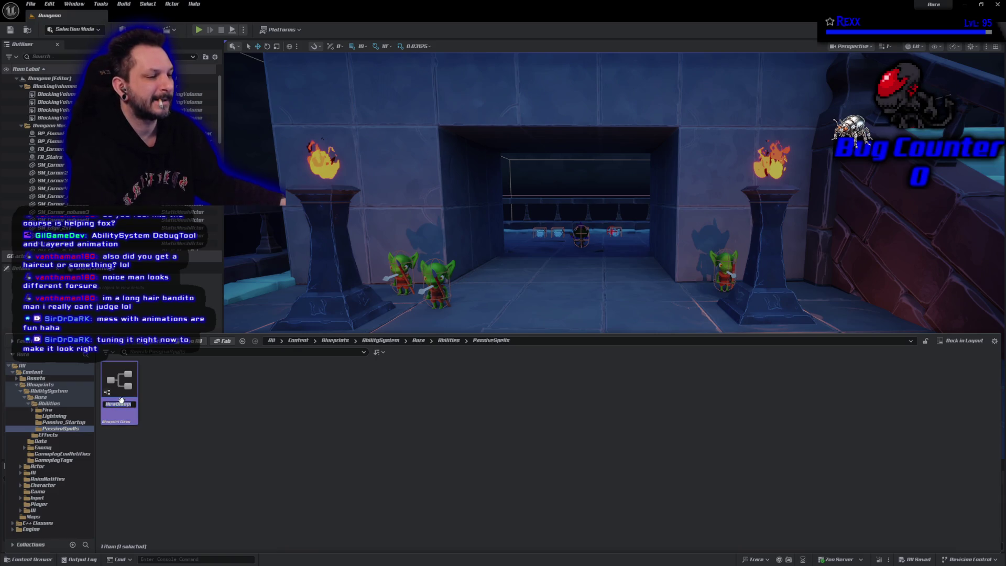
# Step: Rename the blueprint GA_HaloOfProtection, save it, and open it for editing
pyautogui.click(120, 402)
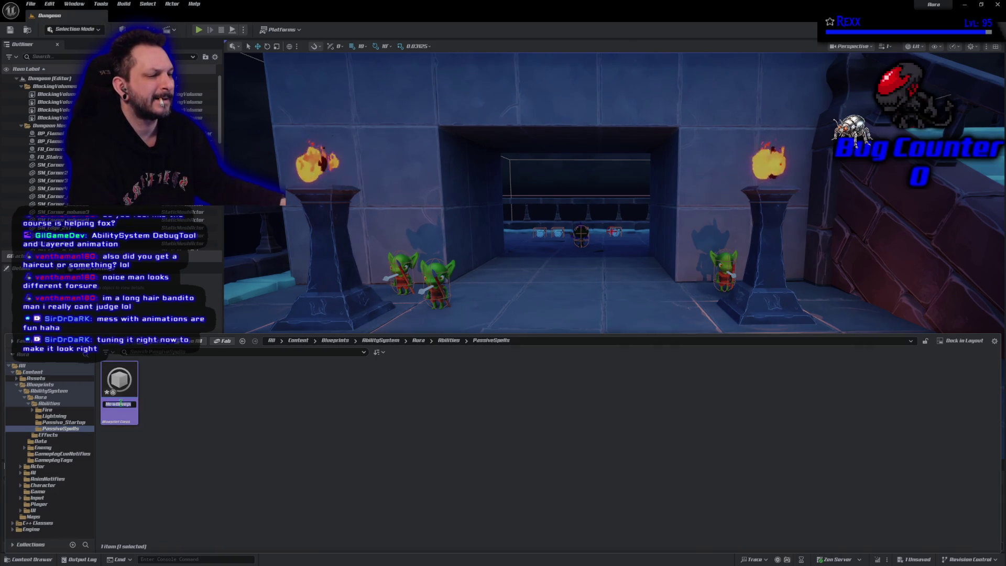
pyautogui.write('GA_Halo')
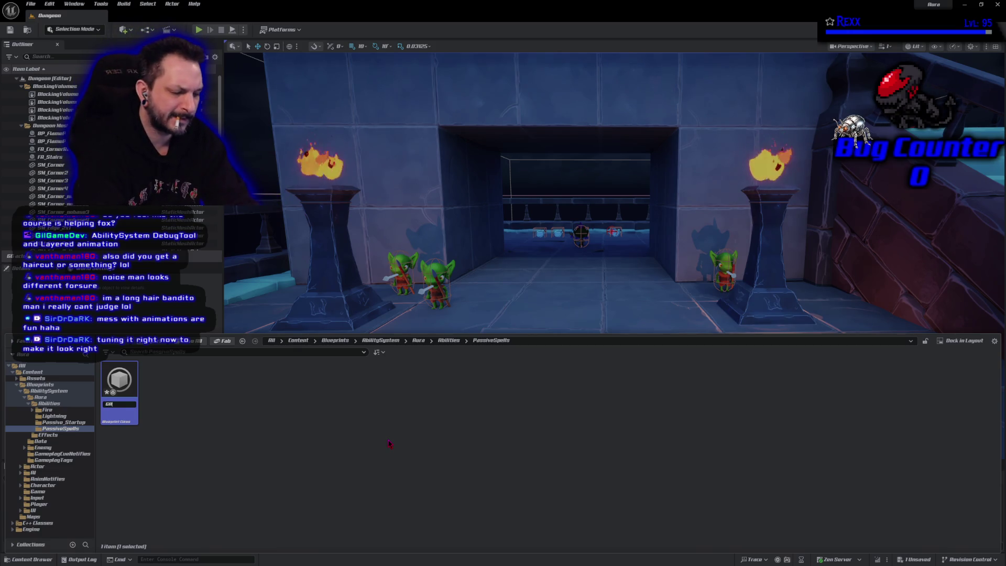
pyautogui.write('Of')
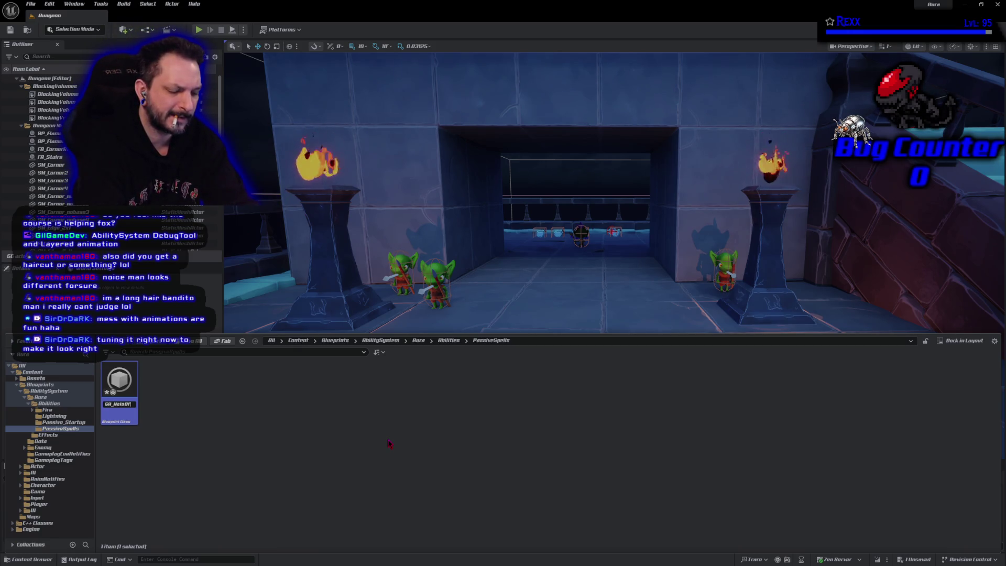
pyautogui.write('Prototection')
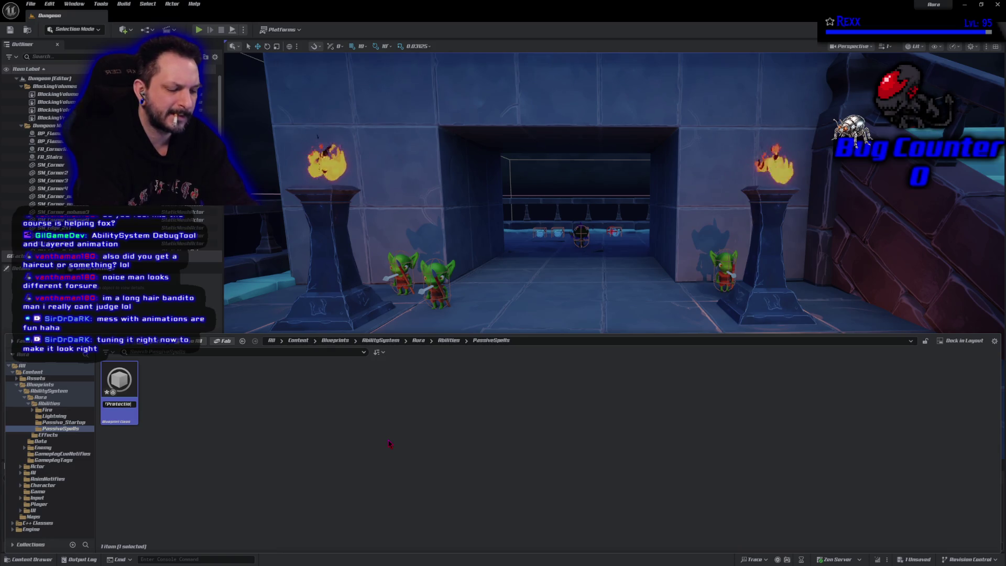
pyautogui.press('Return')
pyautogui.hotkey('ctrl', 's')
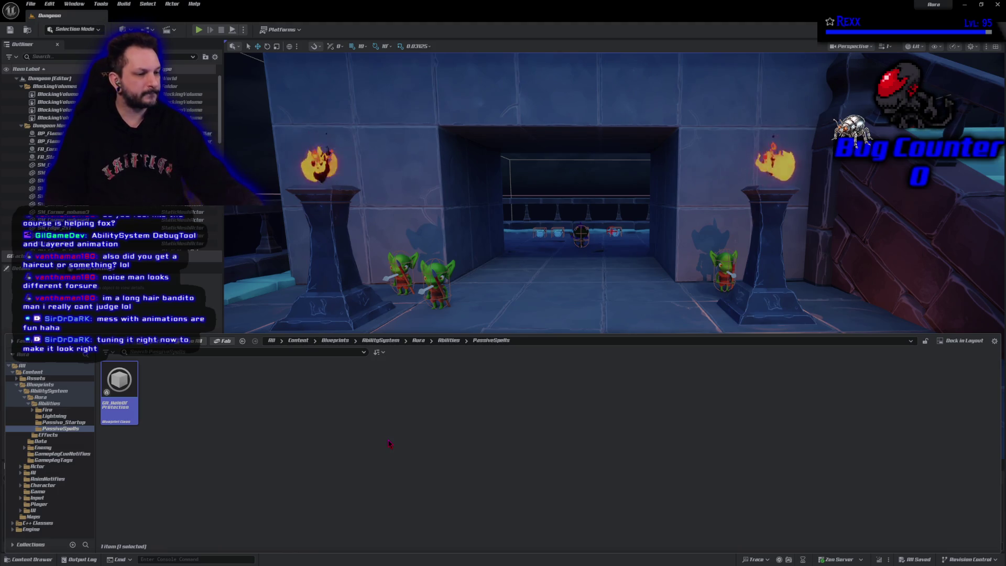
pyautogui.press('Return')
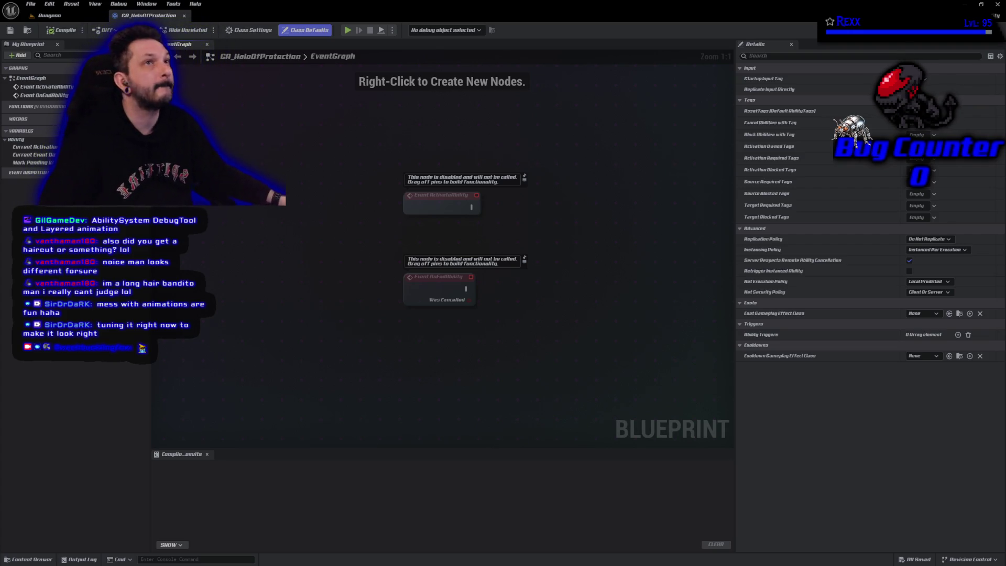
# Step: Add the Abilities.Passive.HaloOfProtection asset tag to GA_HaloOfProtection, then compile and save
pyautogui.moveTo(327, 364); pyautogui.dragTo(267, 366)
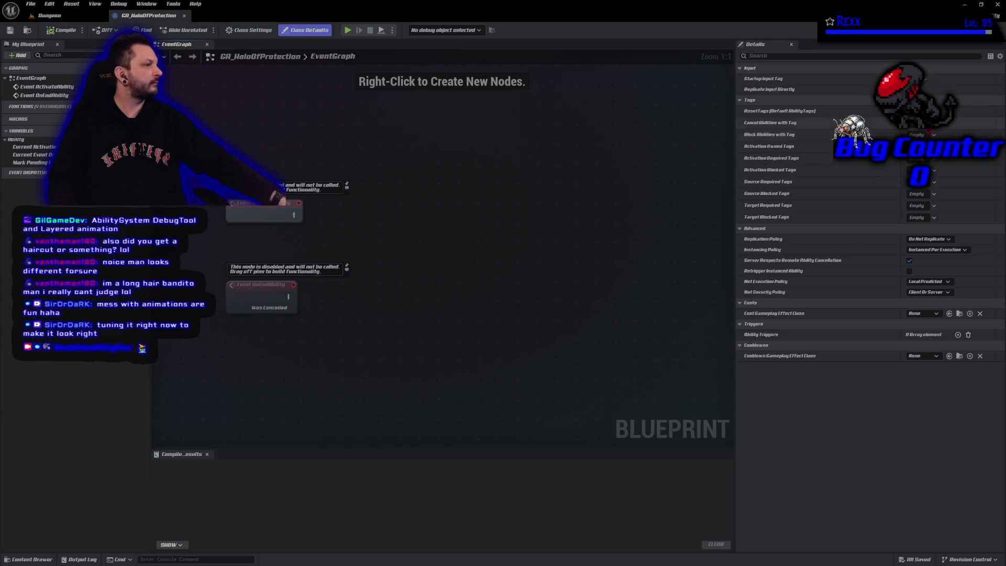
pyautogui.click(917, 111)
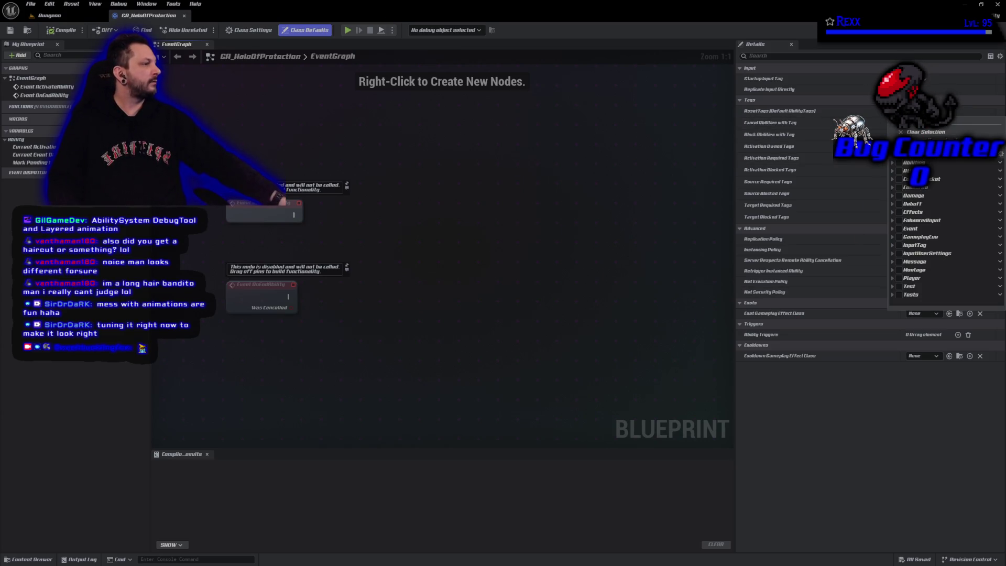
pyautogui.click(893, 164)
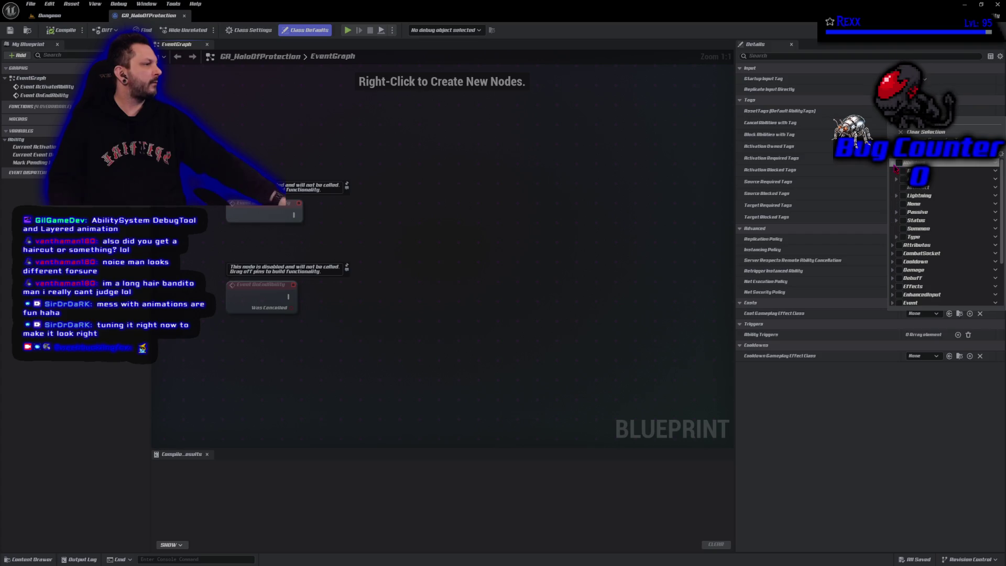
pyautogui.click(902, 212)
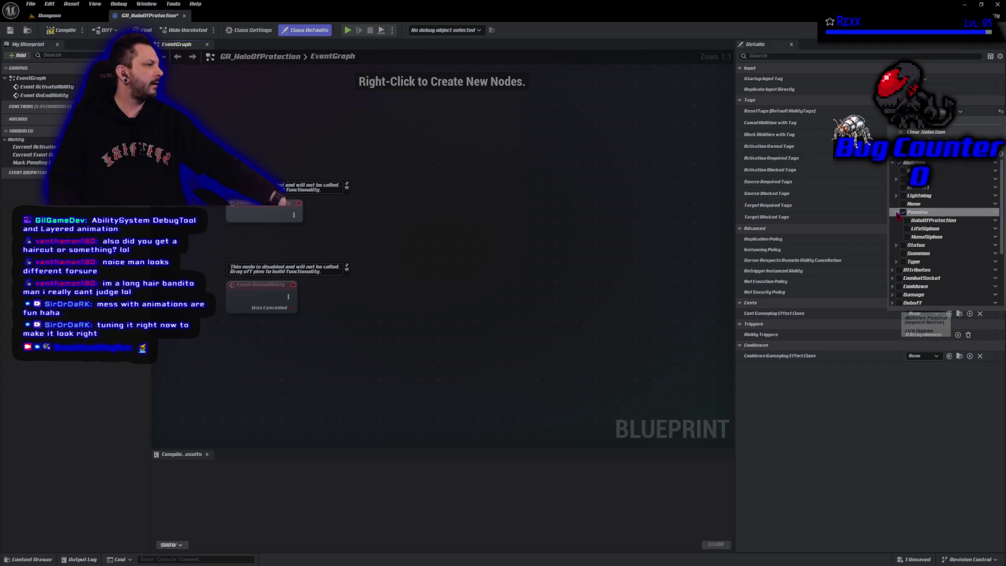
pyautogui.click(896, 212)
pyautogui.click(907, 220)
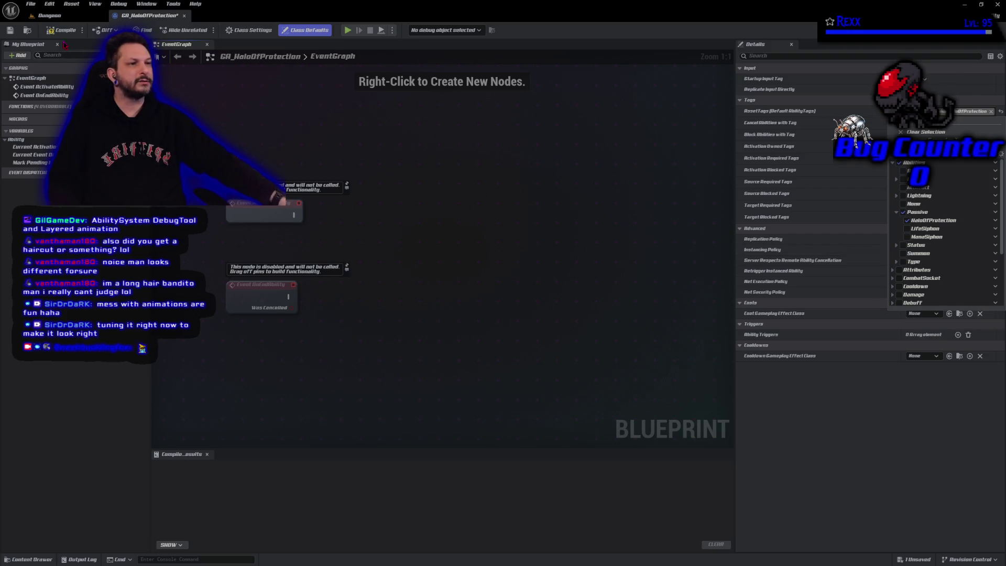
pyautogui.click(62, 30)
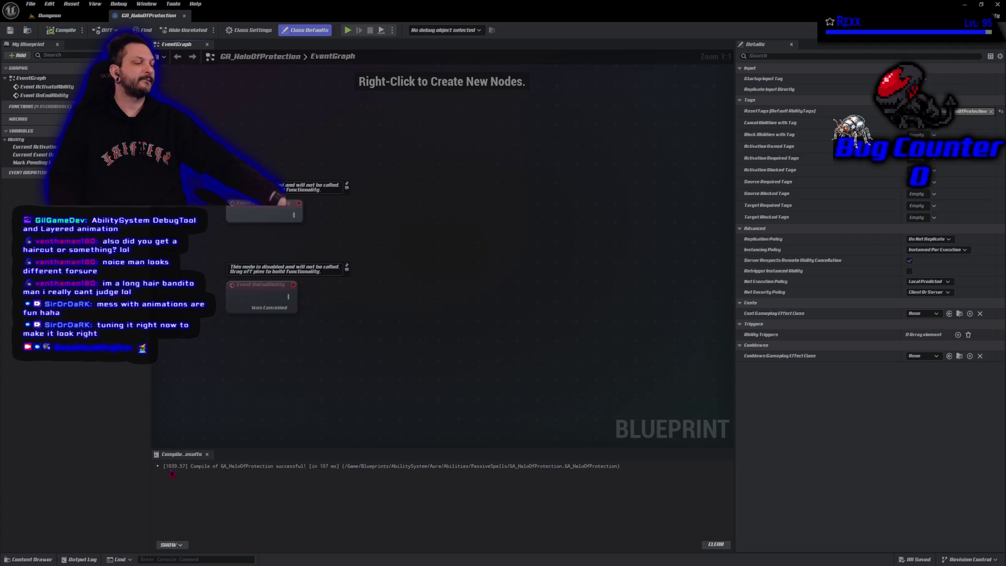
pyautogui.click(29, 559)
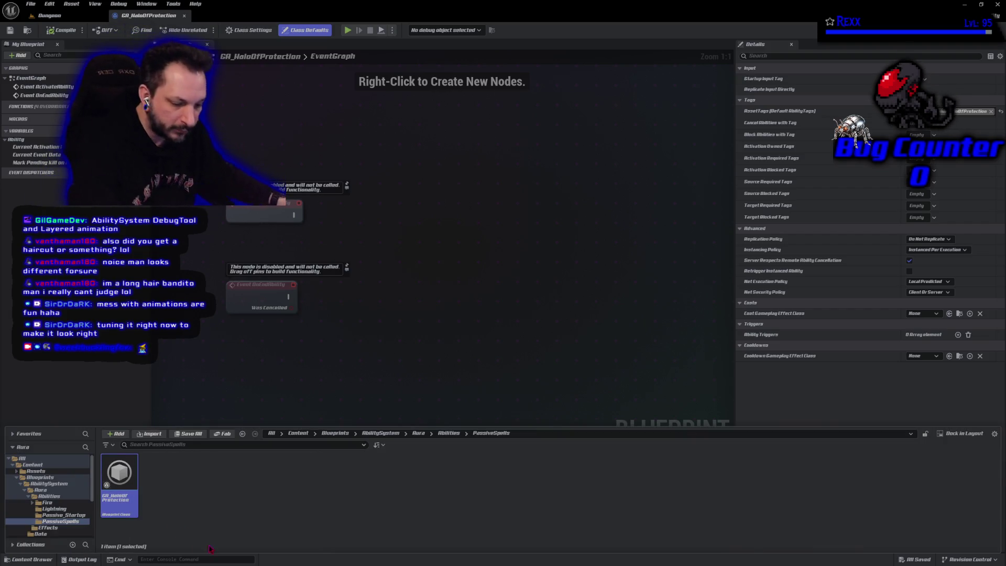
# Step: Duplicate GA_HaloOfProtection and name the copy GA_LifeSiphon
pyautogui.hotkey('ctrl', 'd')
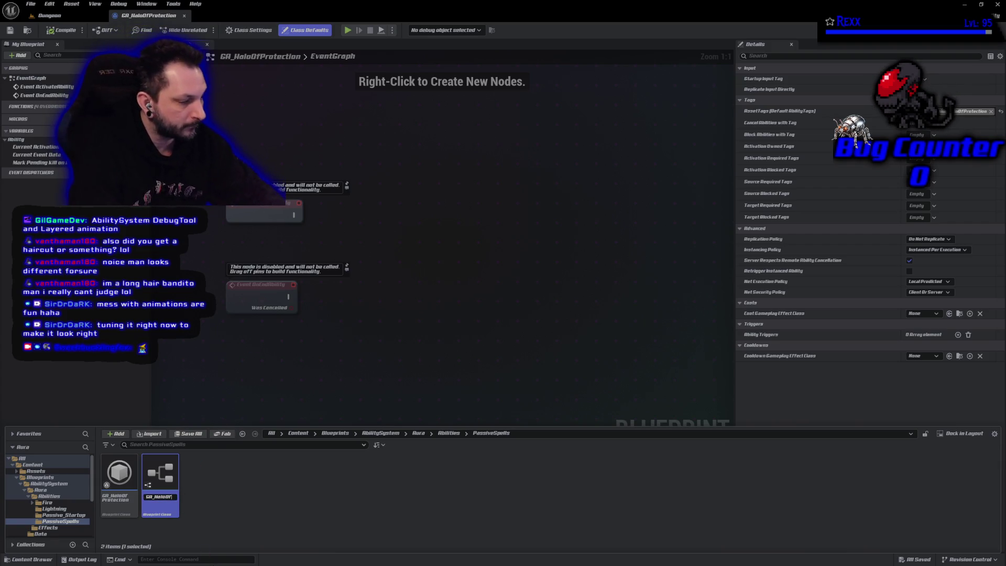
pyautogui.write('Protection1')
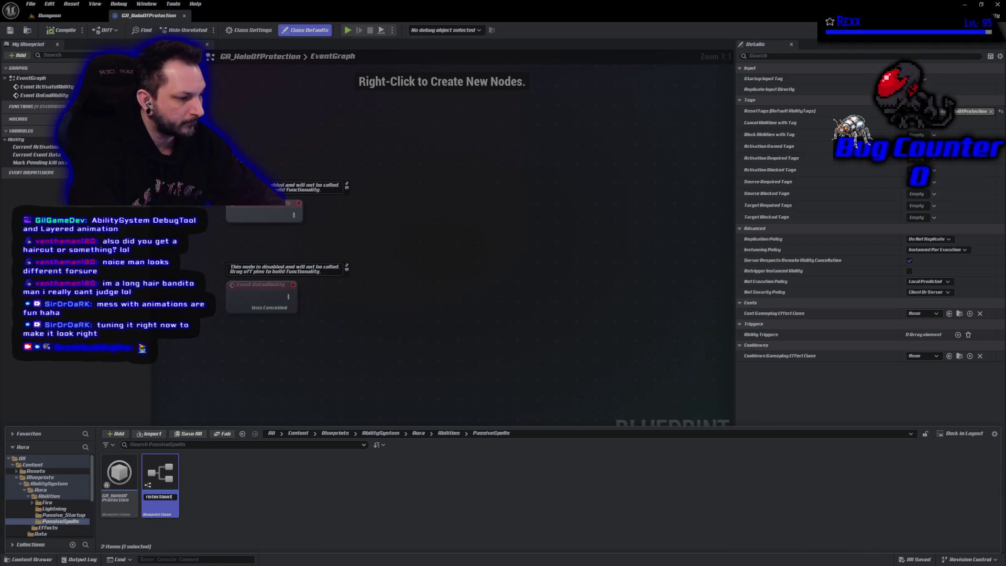
pyautogui.write('n')
pyautogui.press('BackSpace')
pyautogui.press('BackSpace')
pyautogui.press('BackSpace')
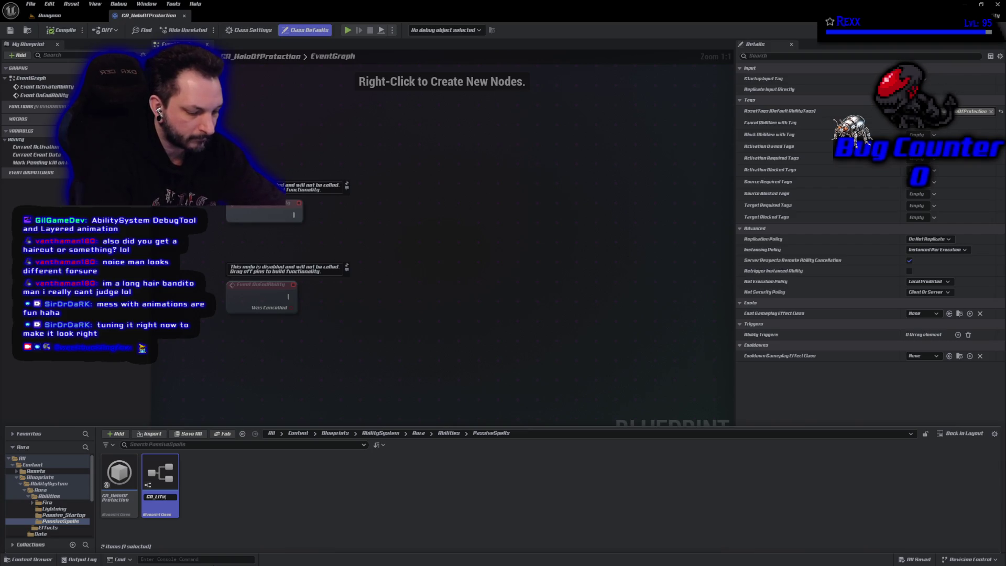
pyautogui.write('ifeSiphon')
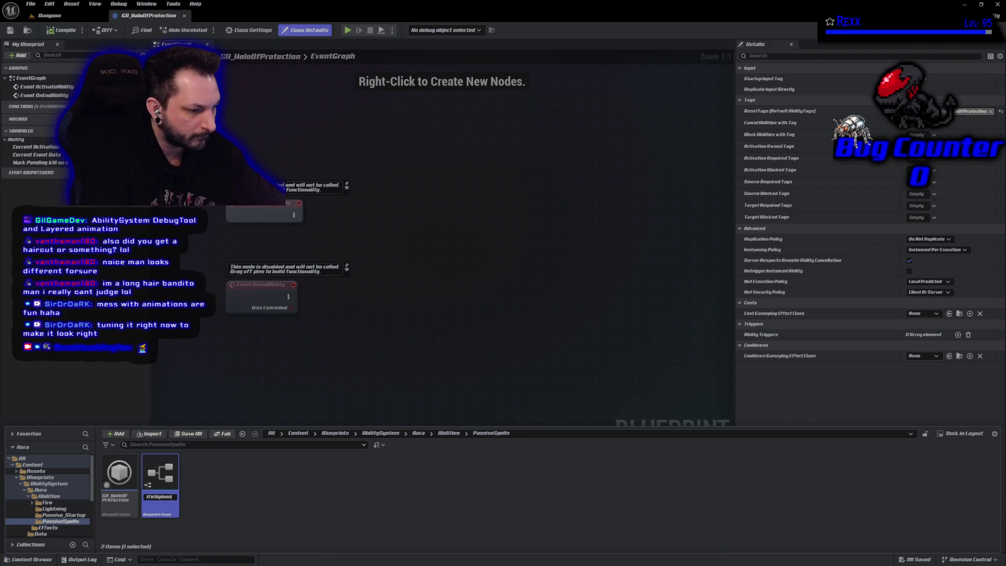
pyautogui.press('Return')
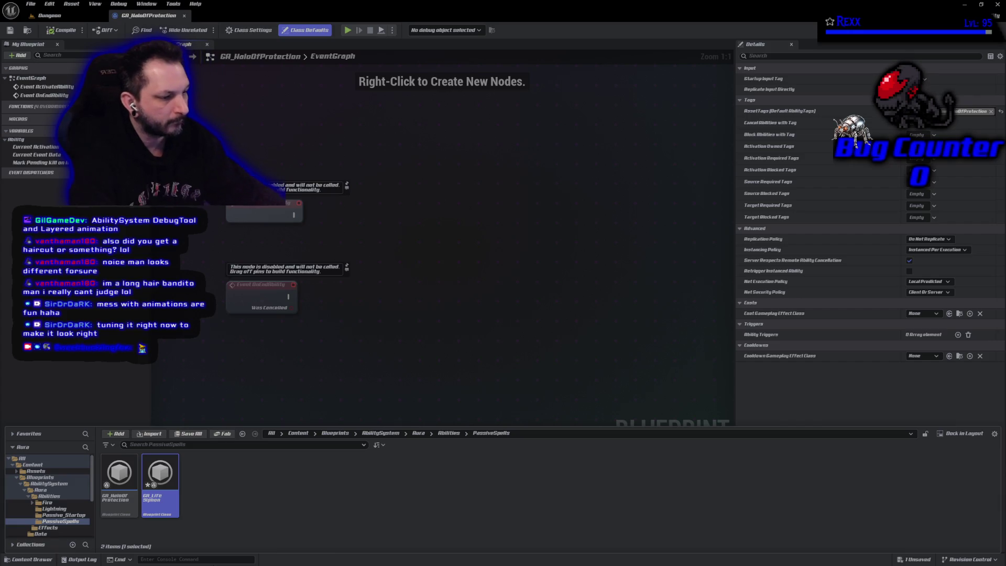
# Step: Duplicate GA_LifeSiphon as GA_ManaSiphon, then open both siphon abilities
pyautogui.hotkey('ctrl', 'd')
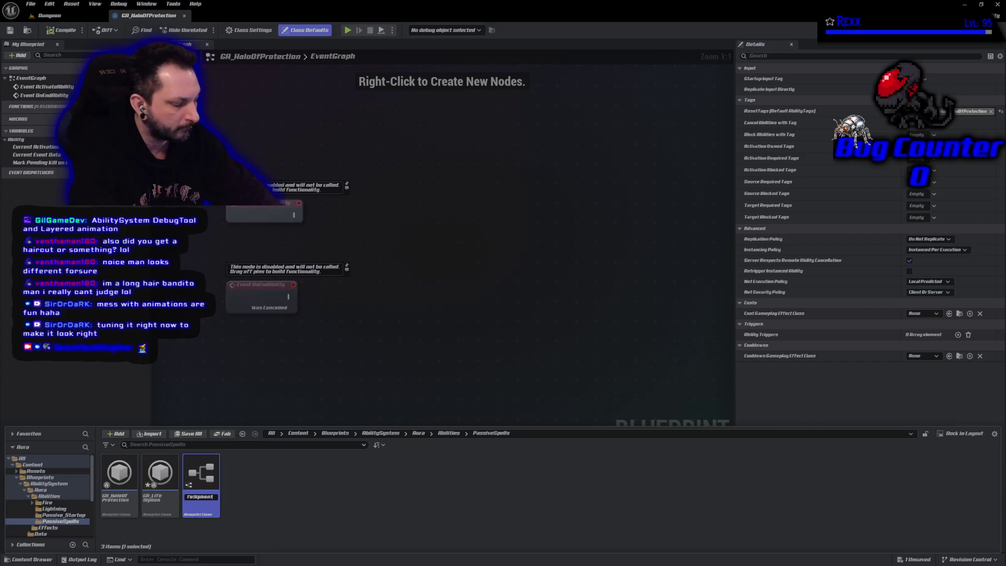
pyautogui.press('BackSpace')
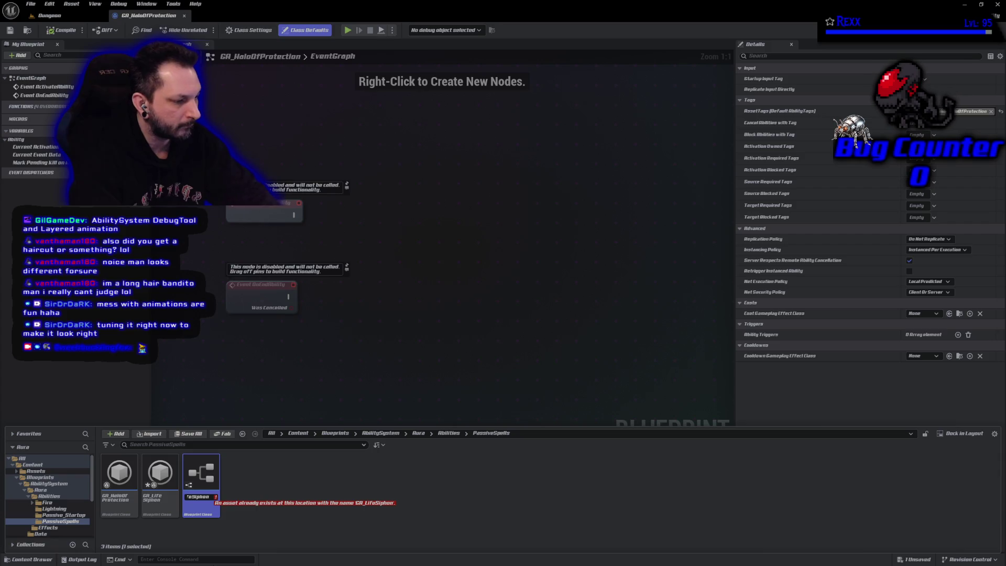
pyautogui.press('Left')
pyautogui.press('Left')
pyautogui.press('Left')
pyautogui.press('BackSpace')
pyautogui.write('Mana')
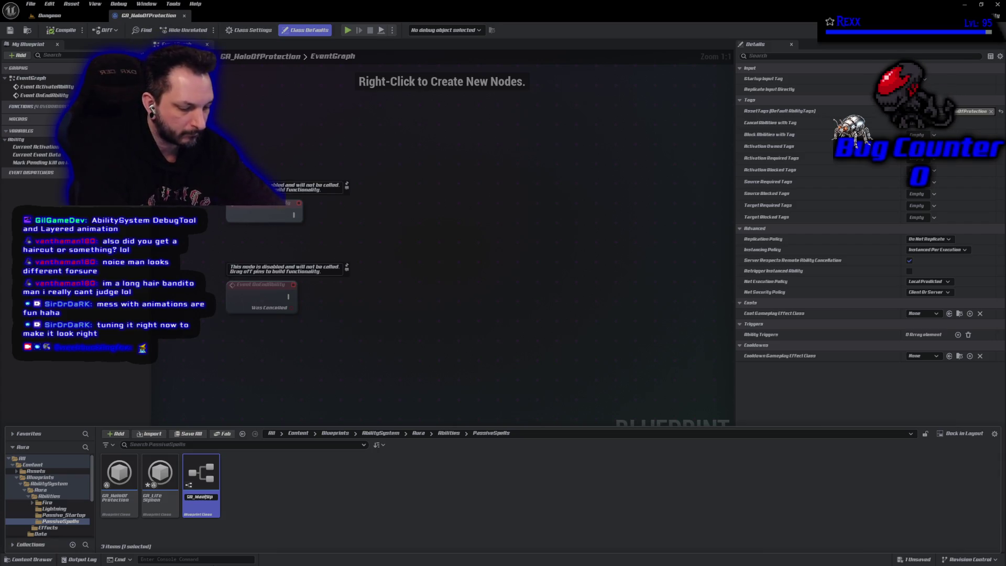
pyautogui.press('Return')
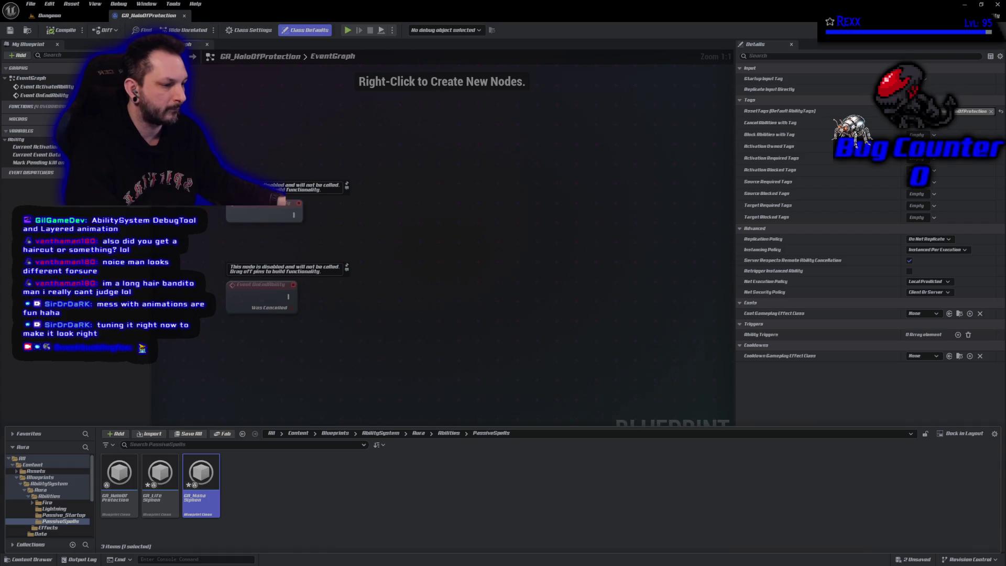
pyautogui.keyDown('ctrl'); pyautogui.click(160, 477); pyautogui.keyUp('ctrl')
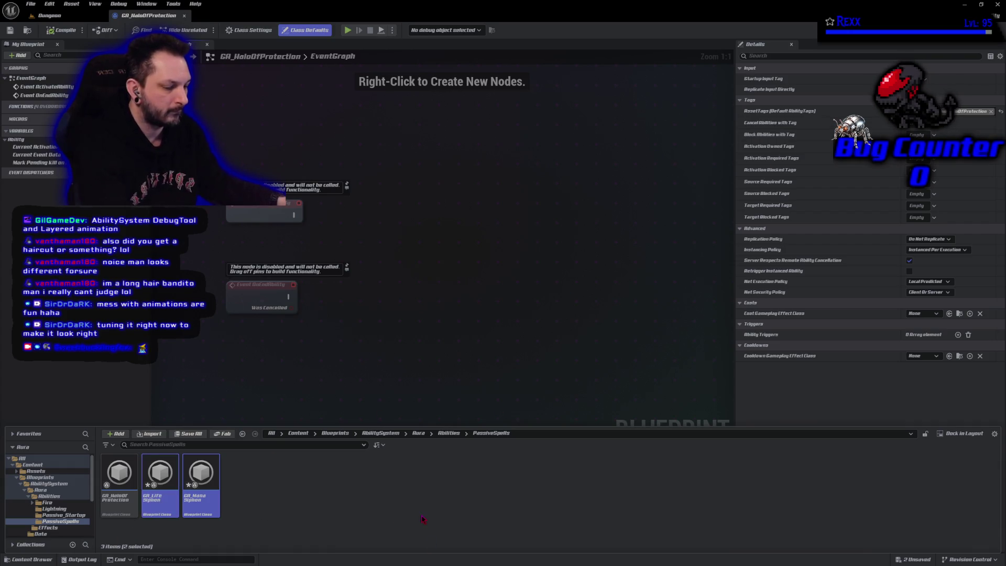
pyautogui.press('Return')
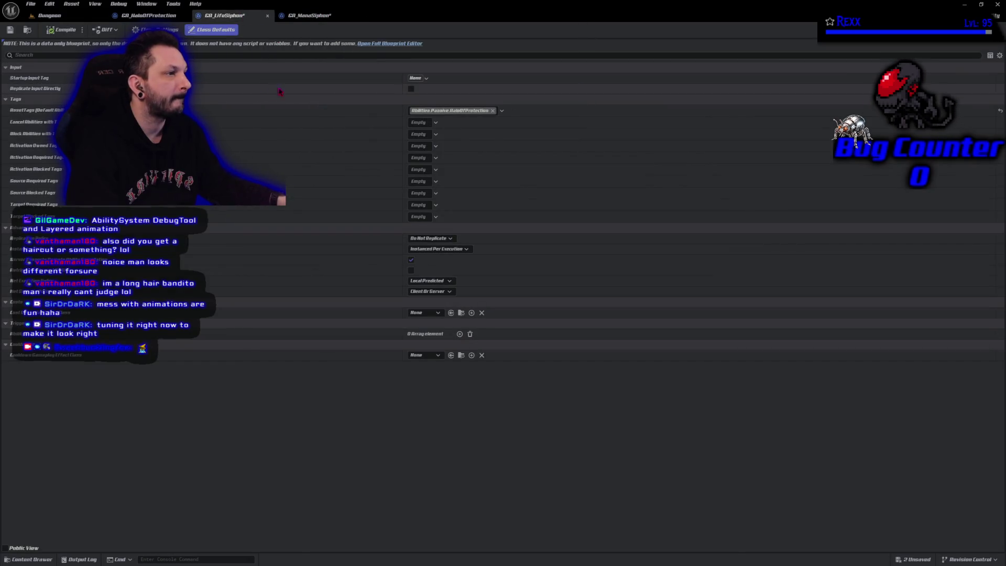
# Step: Tag GA_LifeSiphon with Abilities.Passive.LifeSiphon and save it
pyautogui.click(465, 112)
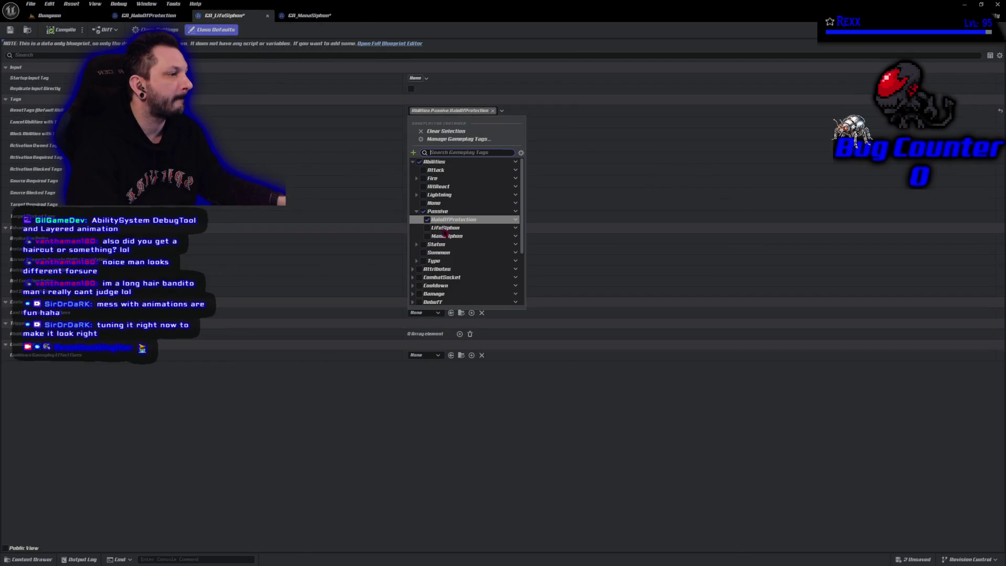
pyautogui.click(427, 228)
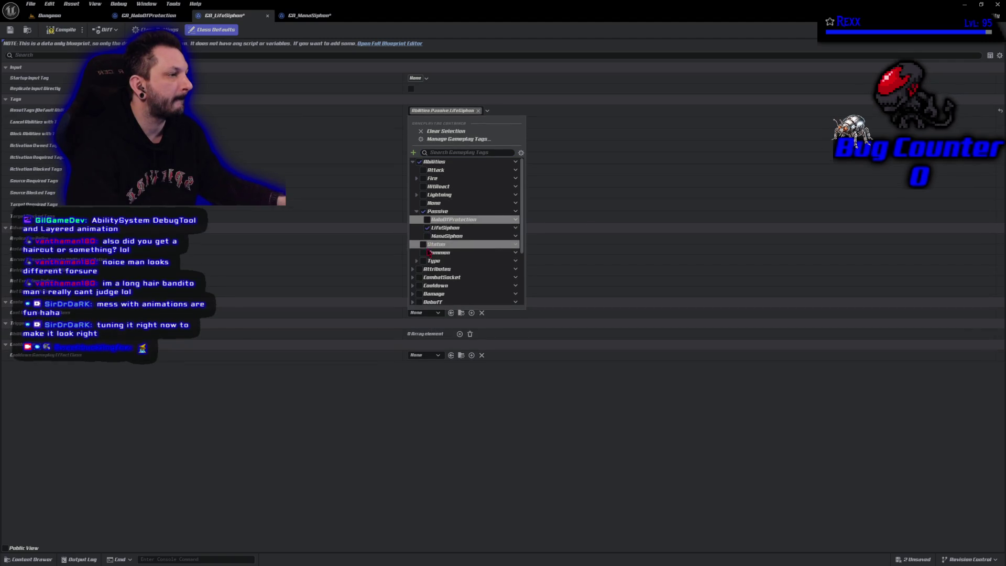
pyautogui.hotkey('ctrl', 's')
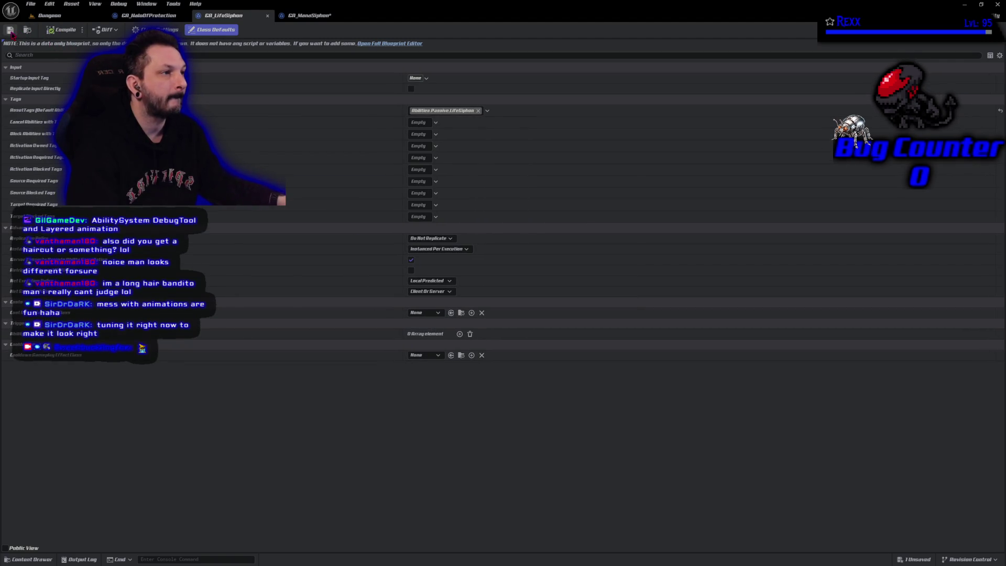
# Step: Tag GA_ManaSiphon Abilities.Passive.ManaSiphon, remove HaloOfProtection, then compile and save
pyautogui.click(310, 15)
pyautogui.click(444, 115)
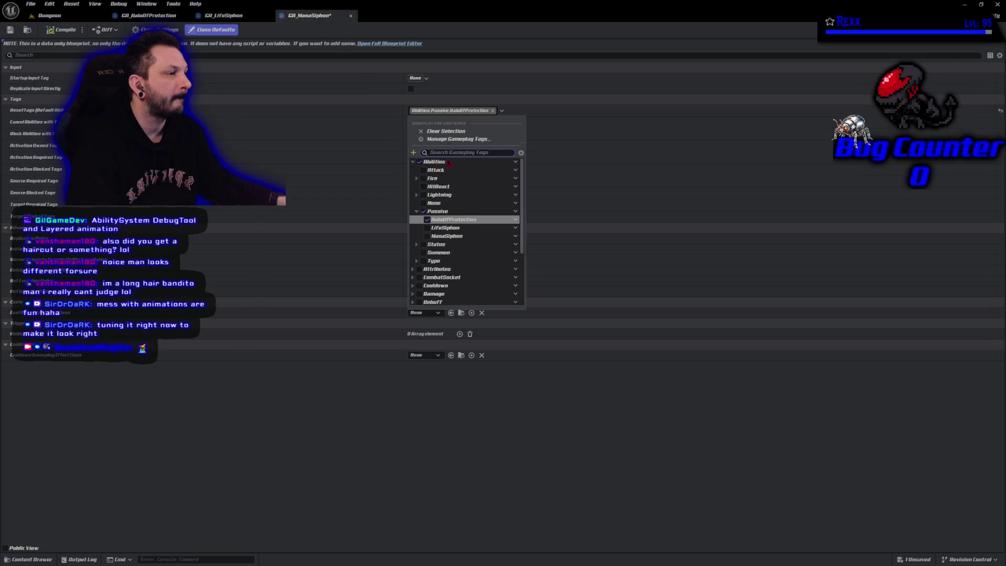
pyautogui.click(427, 236)
pyautogui.click(427, 229)
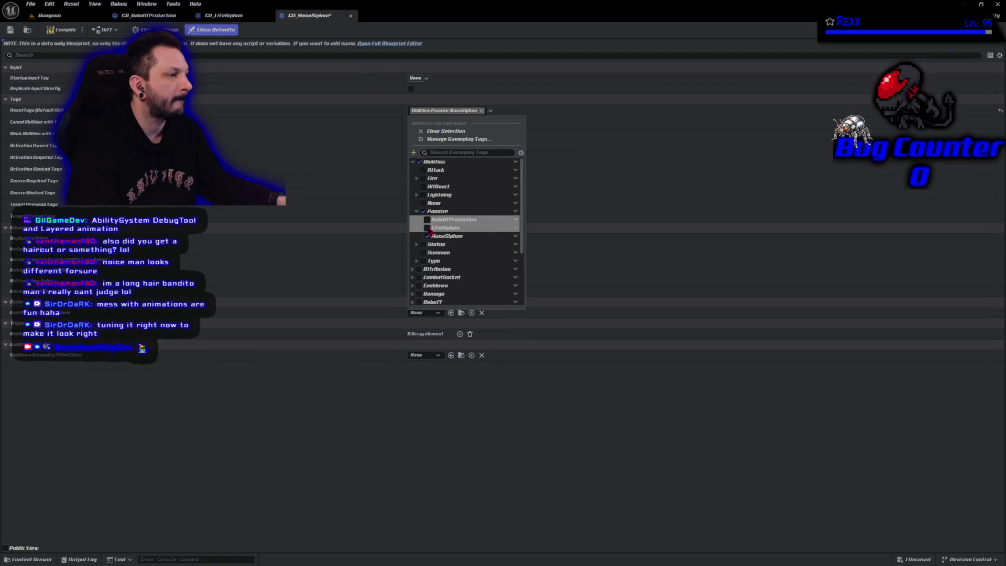
pyautogui.click(59, 31)
pyautogui.click(58, 31)
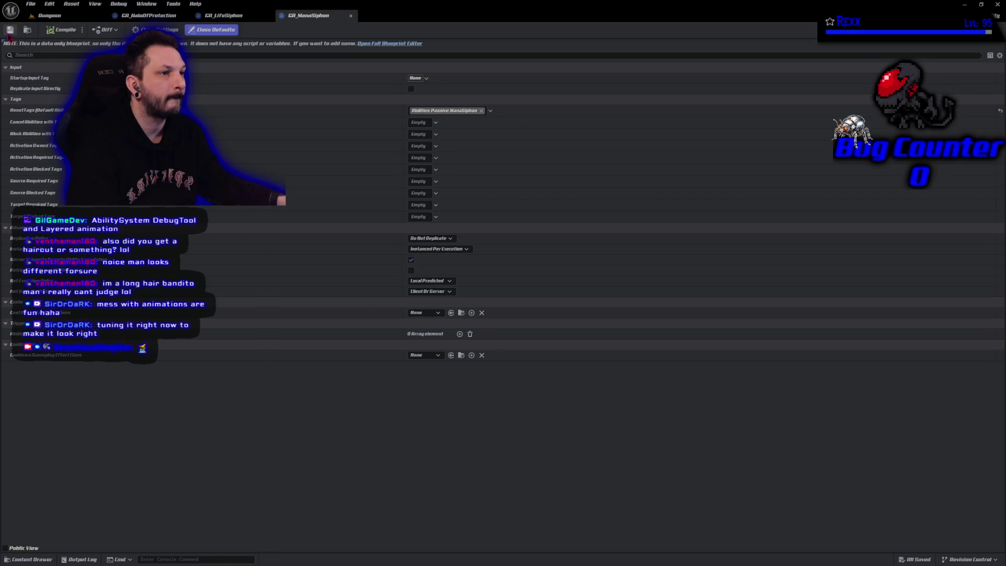
# Step: Open GA_ManaSiphon and GA_LifeSiphon in the full Blueprint editor
pyautogui.click(366, 44)
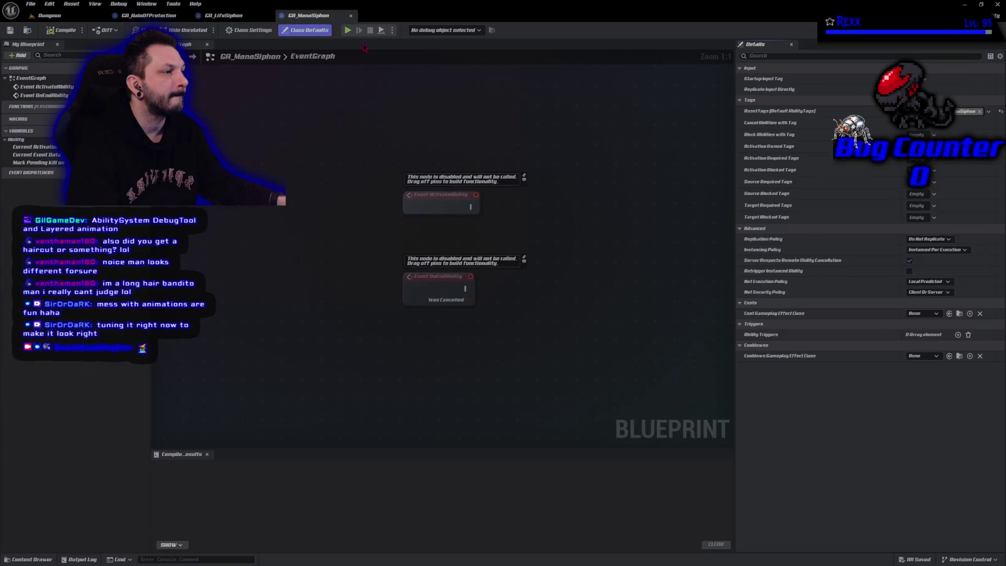
pyautogui.click(231, 16)
pyautogui.click(394, 45)
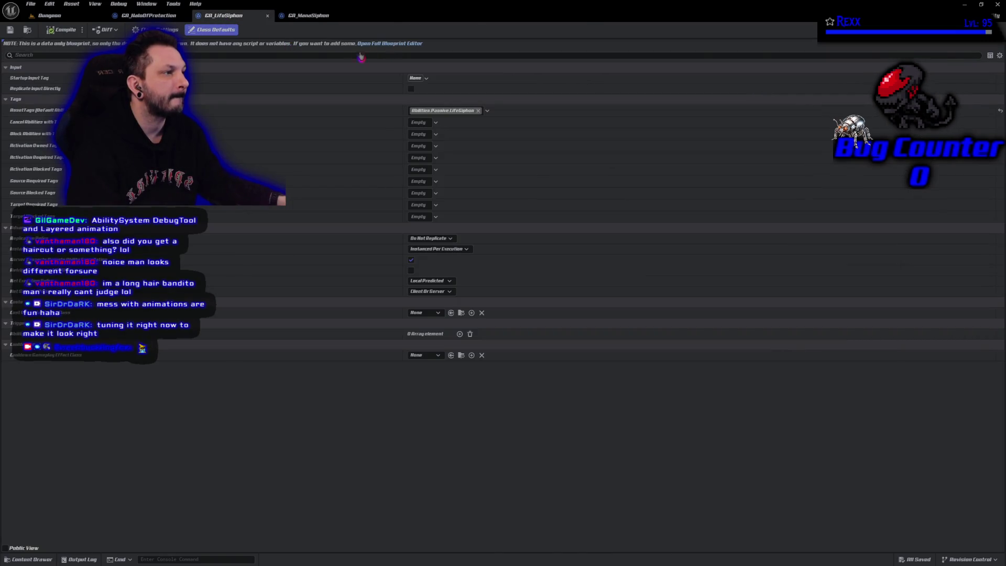
# Step: Bring the GA_HaloOfProtection event graph back on screen
pyautogui.click(145, 16)
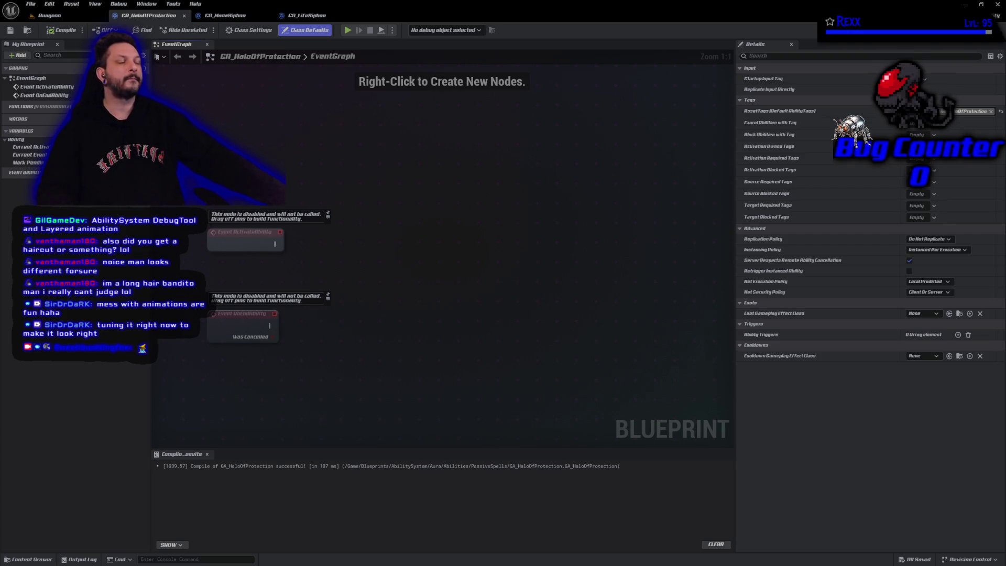
# Step: Navigate to AbilitySystem > Data and open the DA_AbilityInfo data asset
pyautogui.click(46, 559)
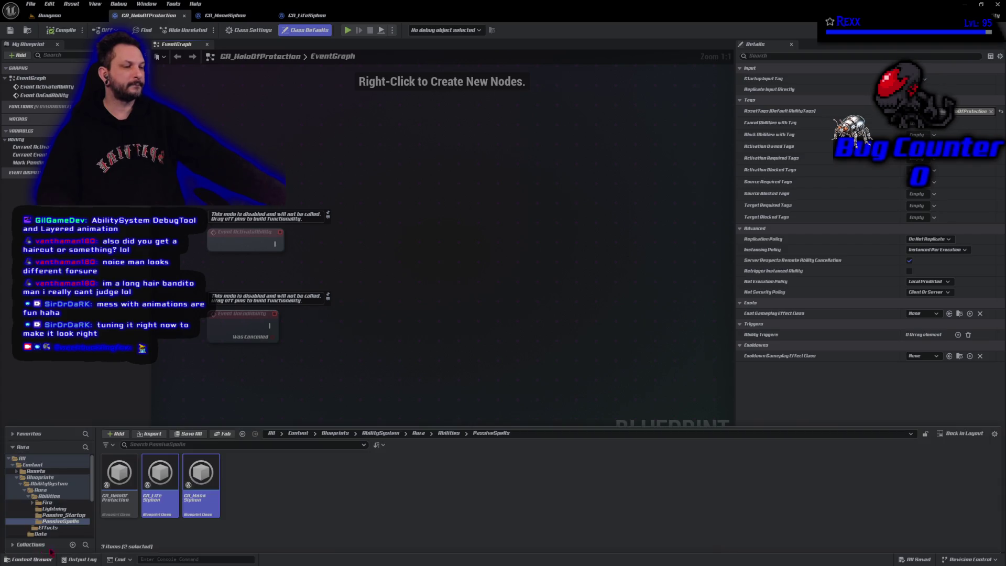
pyautogui.click(380, 433)
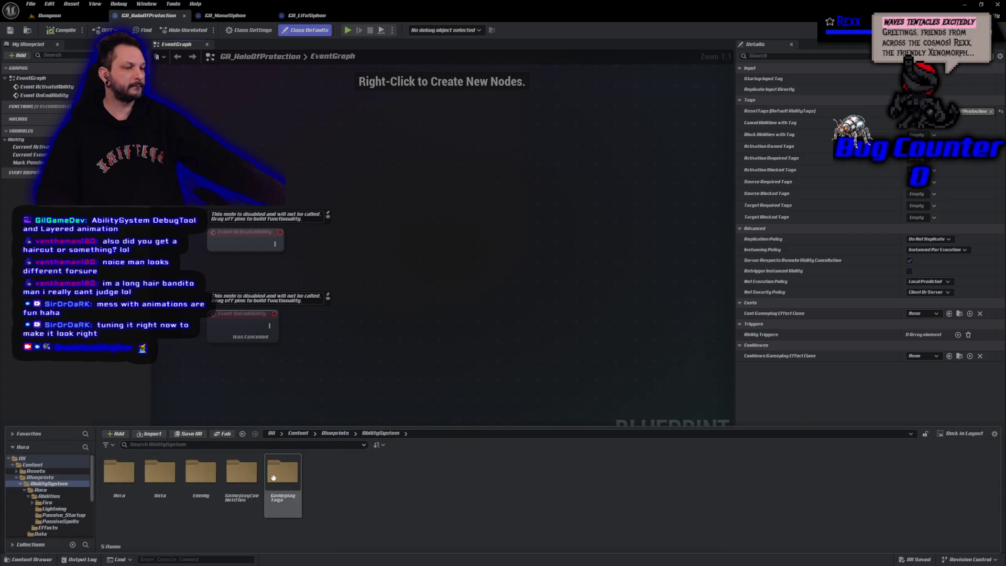
pyautogui.doubleClick(160, 474)
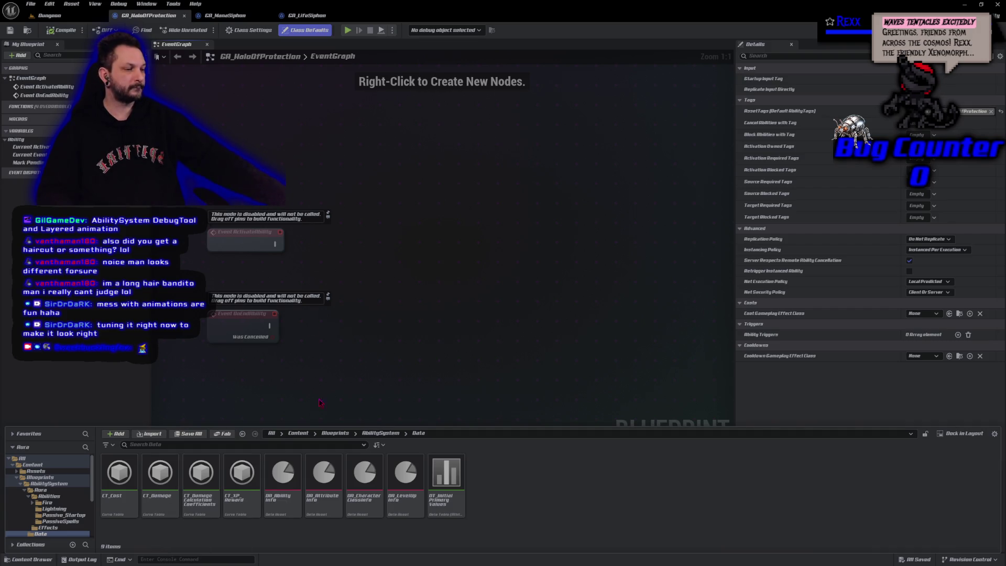
pyautogui.doubleClick(285, 481)
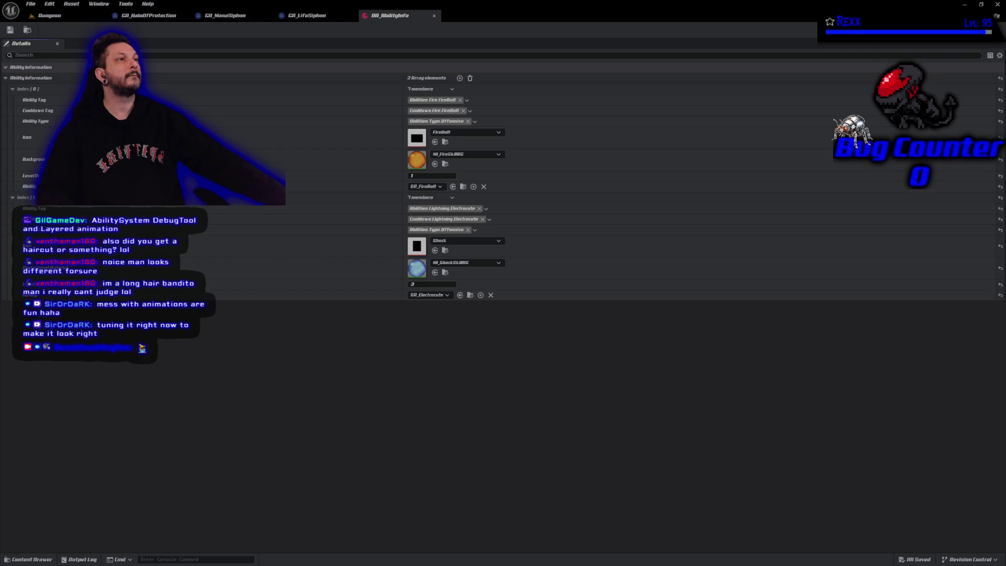
# Step: Collapse the FireBolt and Electrocute entries and add new blank entries to the ability list
pyautogui.click(12, 198)
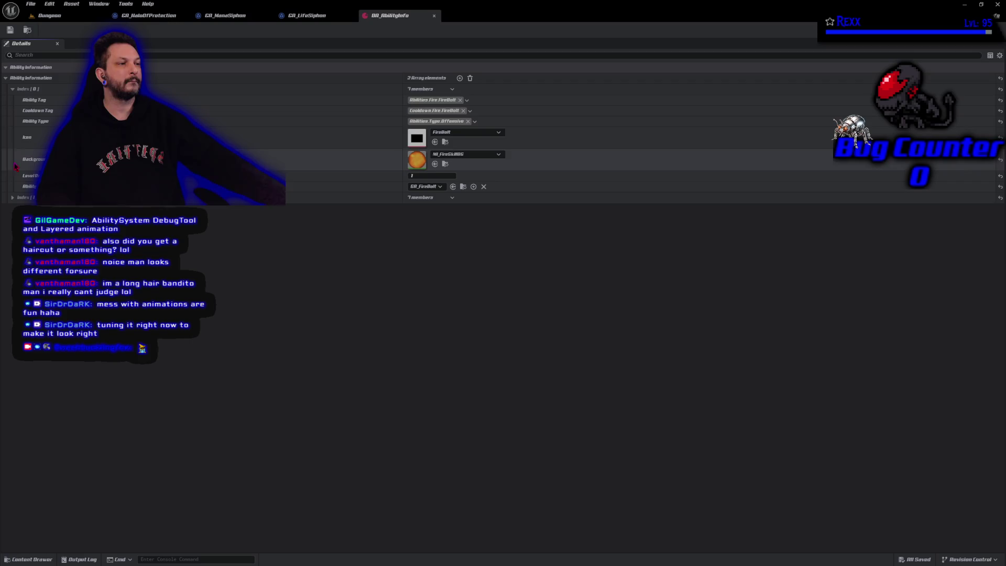
pyautogui.click(14, 90)
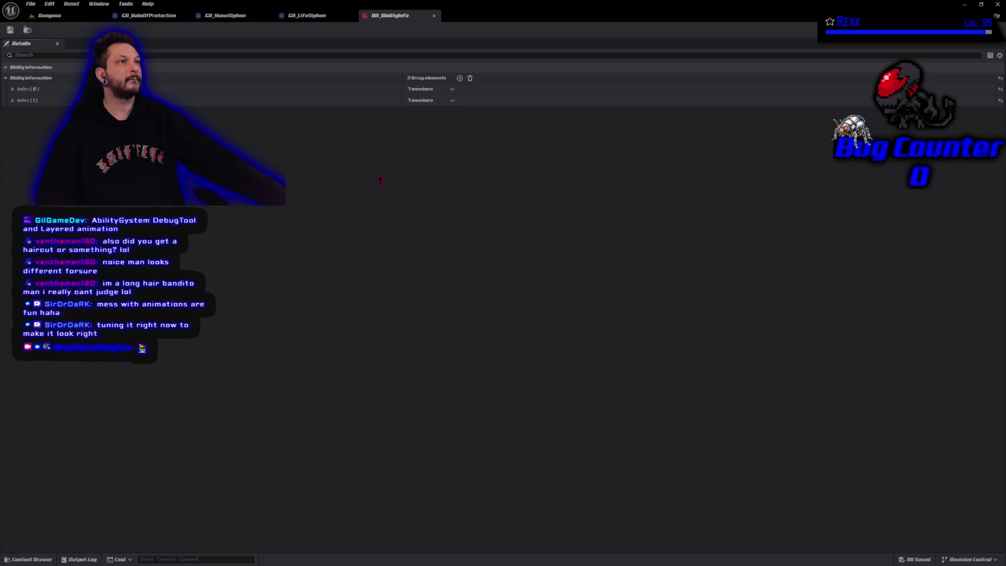
pyautogui.click(460, 78)
pyautogui.click(459, 78)
pyautogui.click(459, 78)
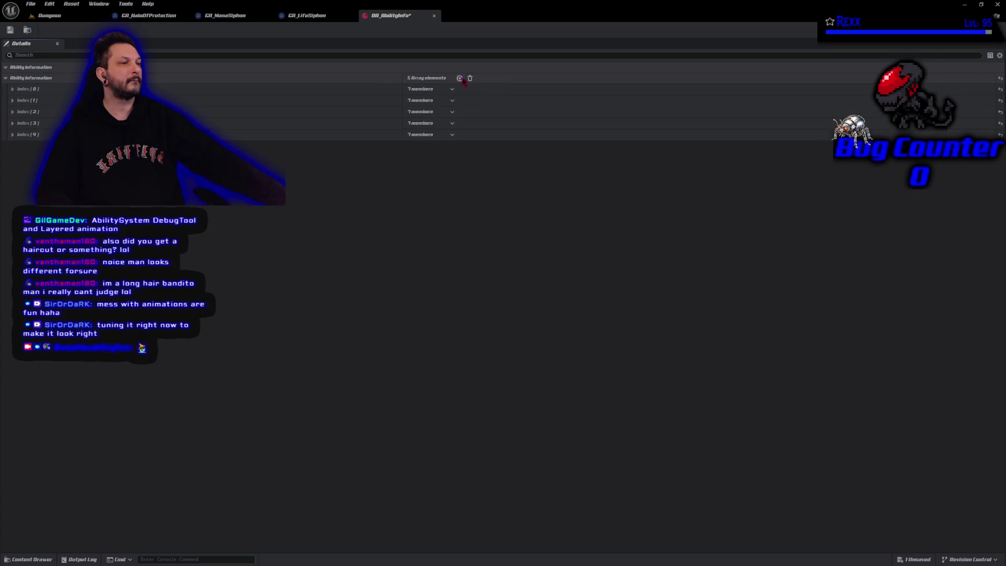
pyautogui.click(12, 135)
pyautogui.click(9, 124)
pyautogui.click(12, 112)
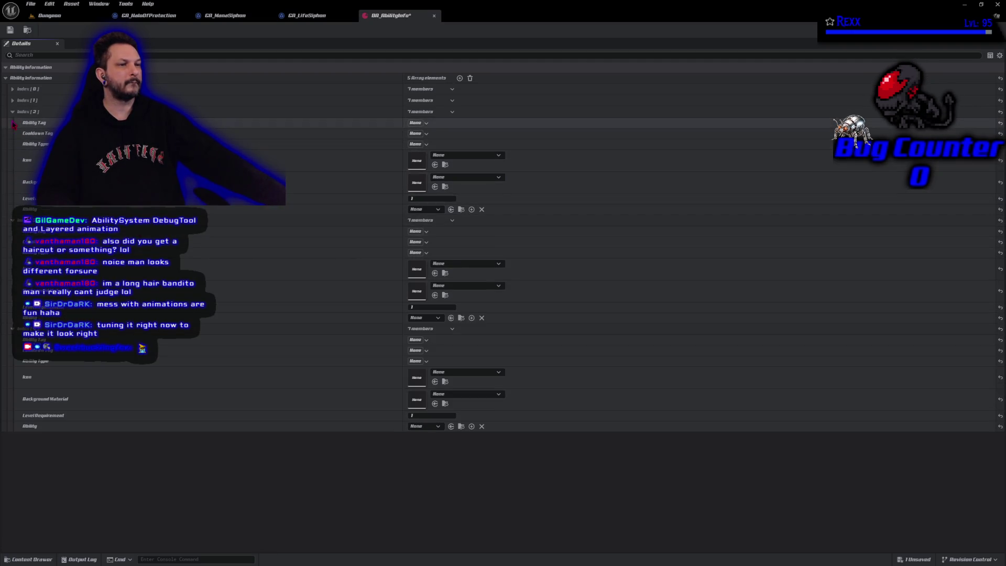
pyautogui.click(12, 329)
pyautogui.click(12, 221)
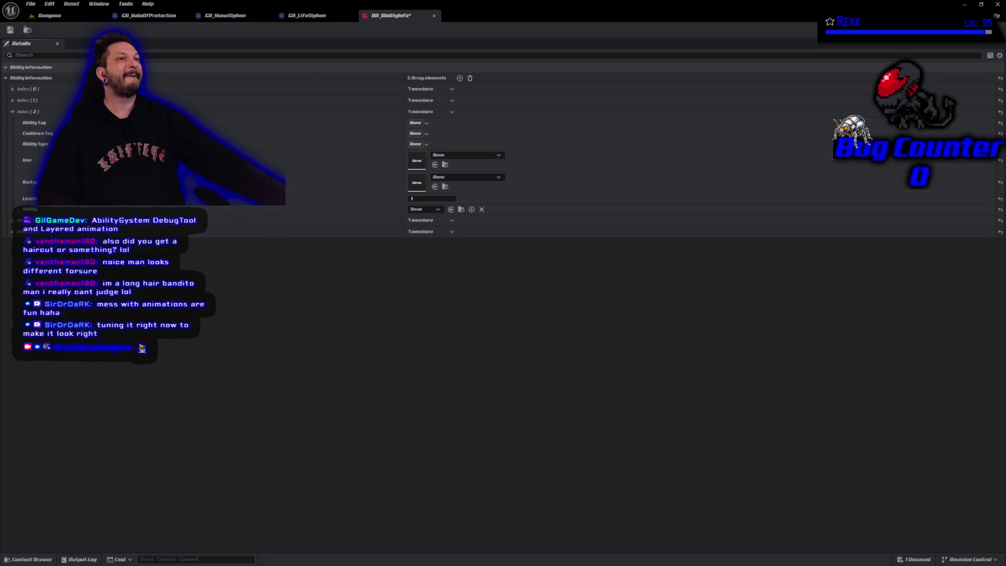
# Step: Tag the third entry (Index 2) as Abilities.Passive.HaloOfProtection
pyautogui.click(417, 123)
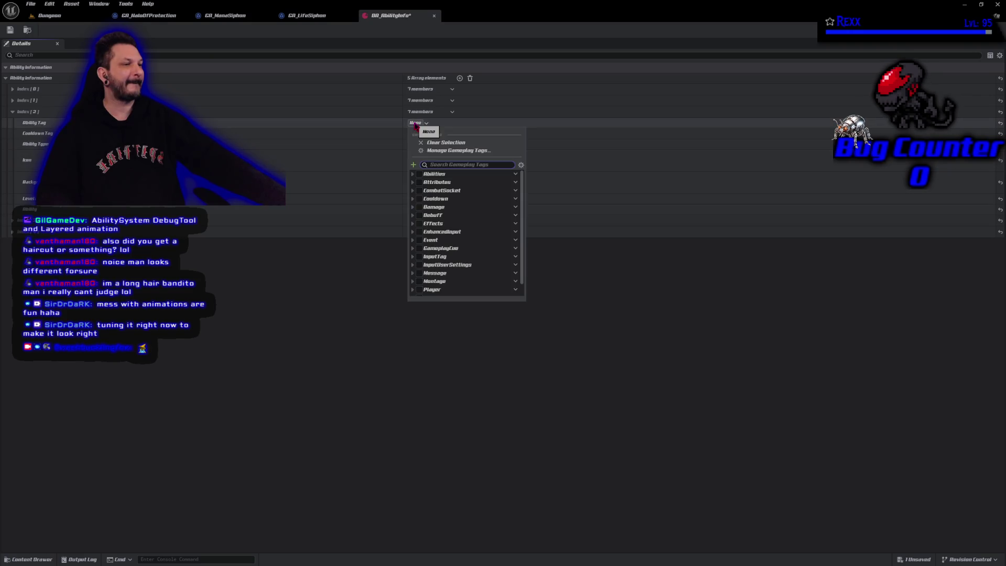
pyautogui.click(413, 173)
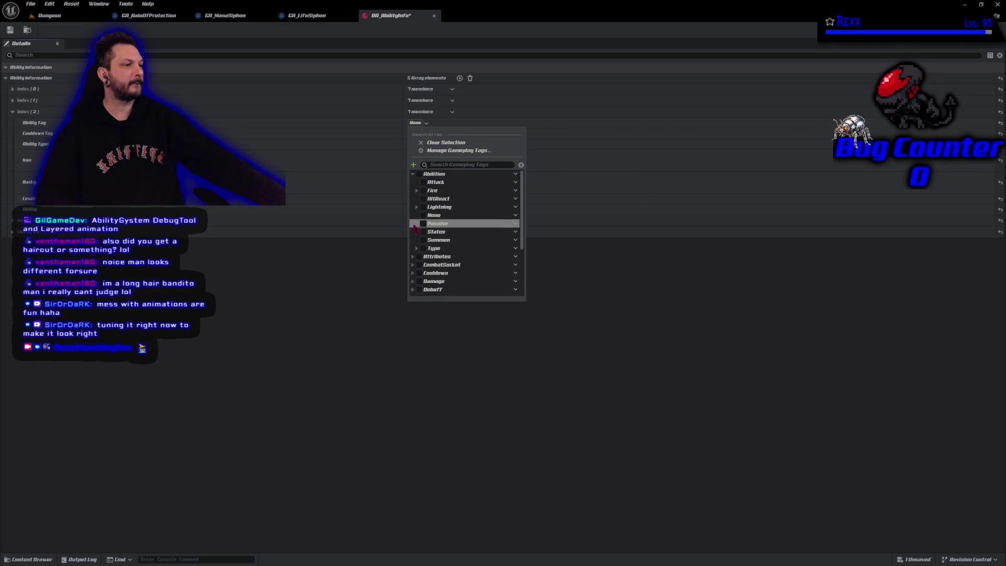
pyautogui.click(414, 223)
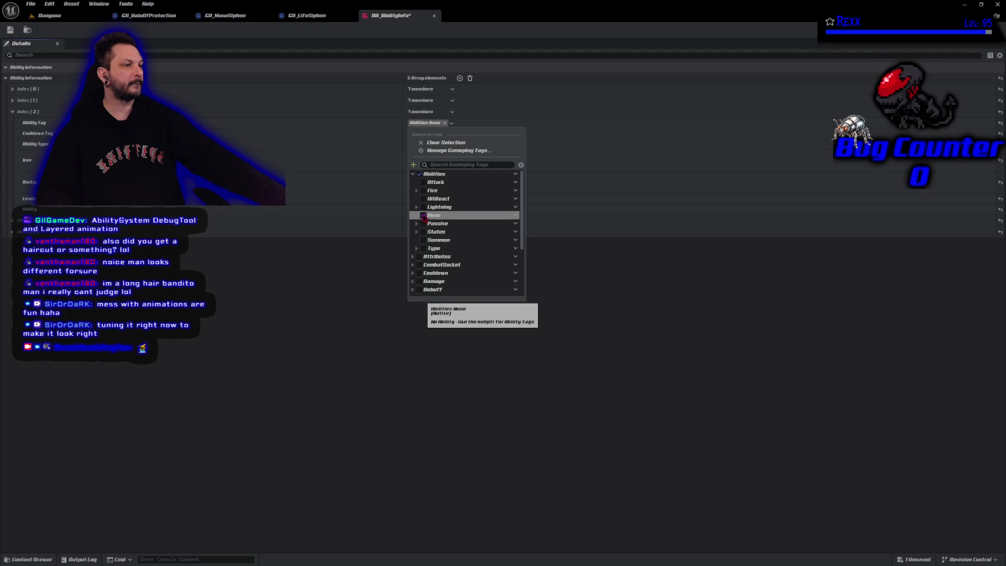
pyautogui.click(415, 223)
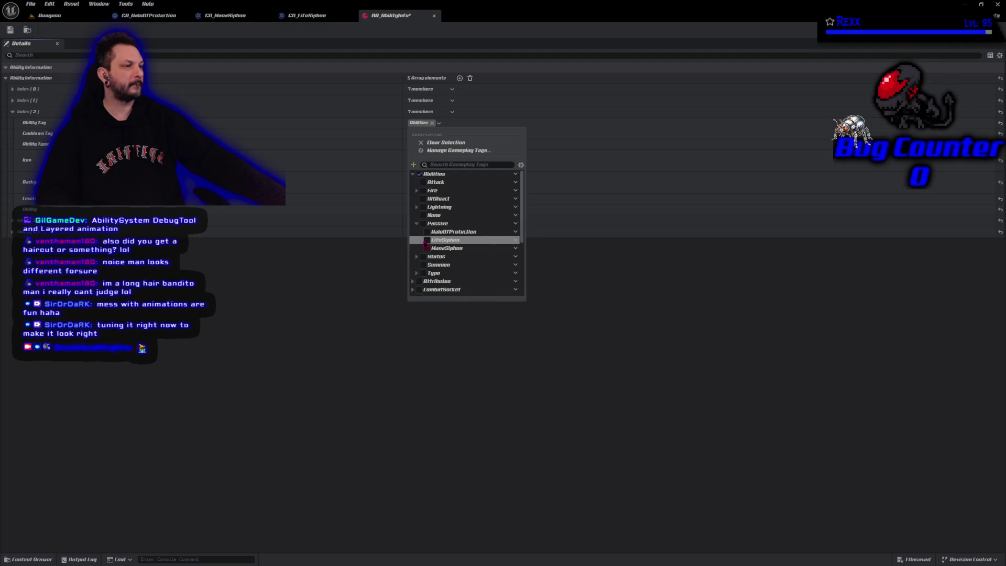
pyautogui.click(427, 232)
pyautogui.click(322, 274)
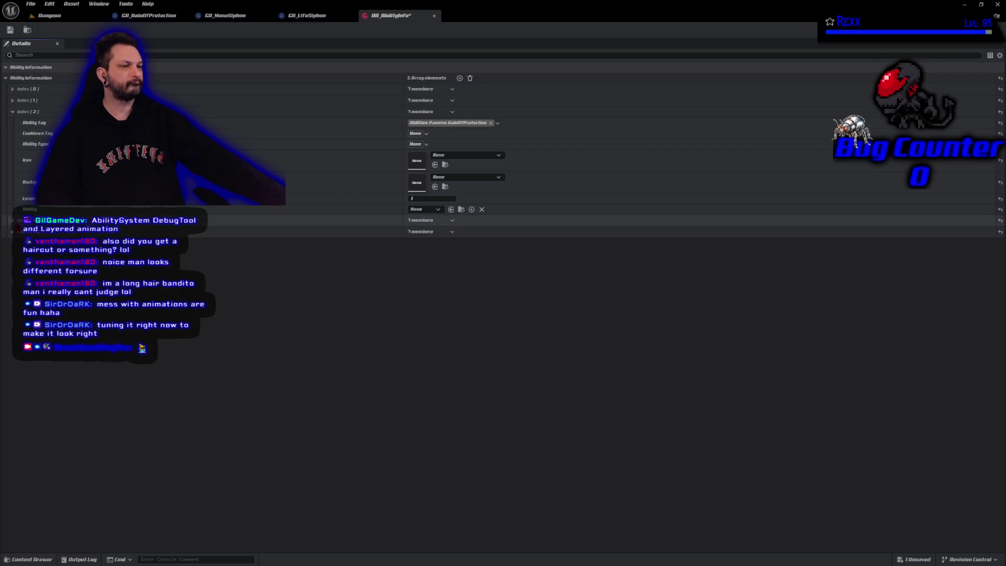
# Step: Tag the fifth entry (Index 4) as Abilities.Passive.ManaSiphon
pyautogui.click(12, 220)
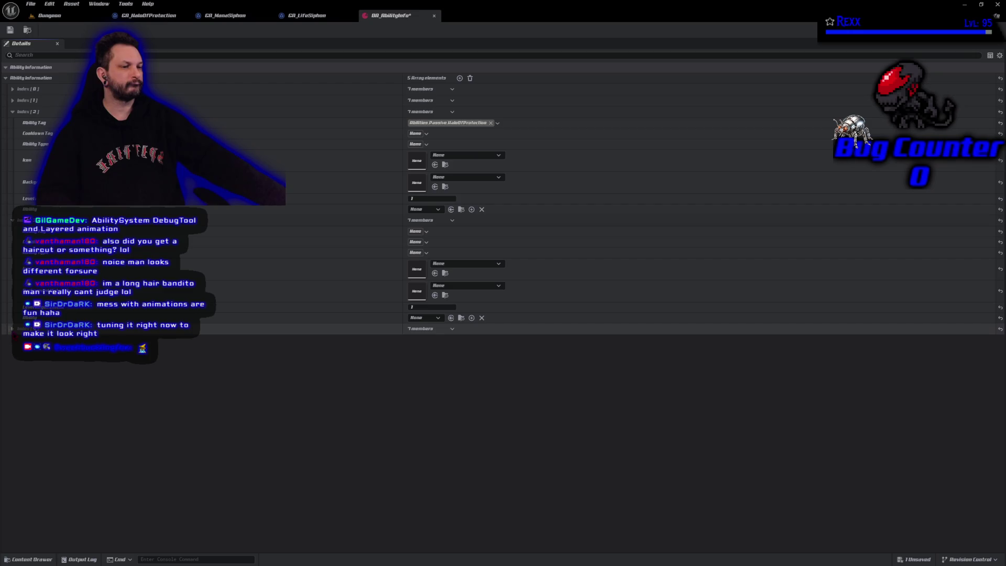
pyautogui.click(12, 328)
pyautogui.click(416, 340)
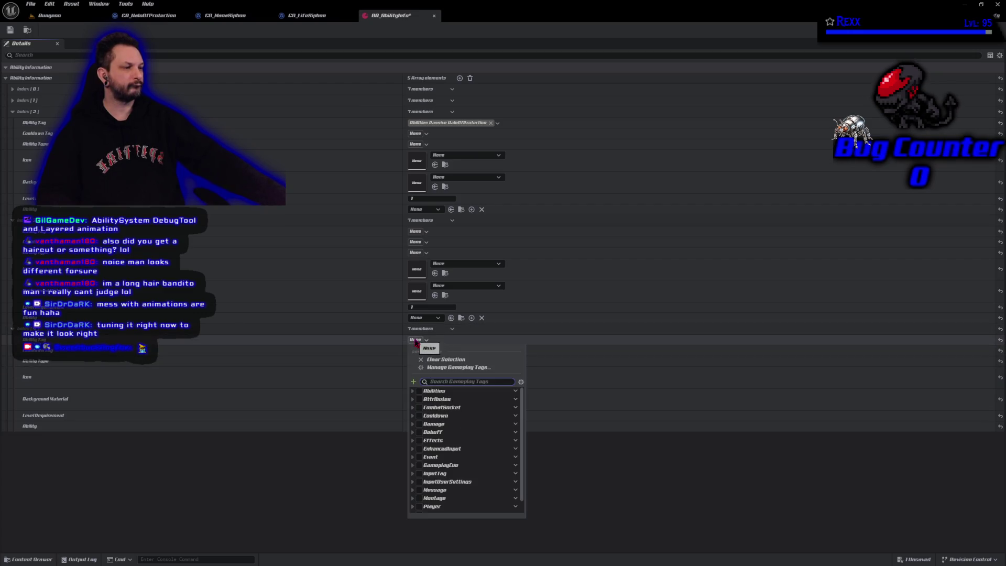
pyautogui.click(413, 391)
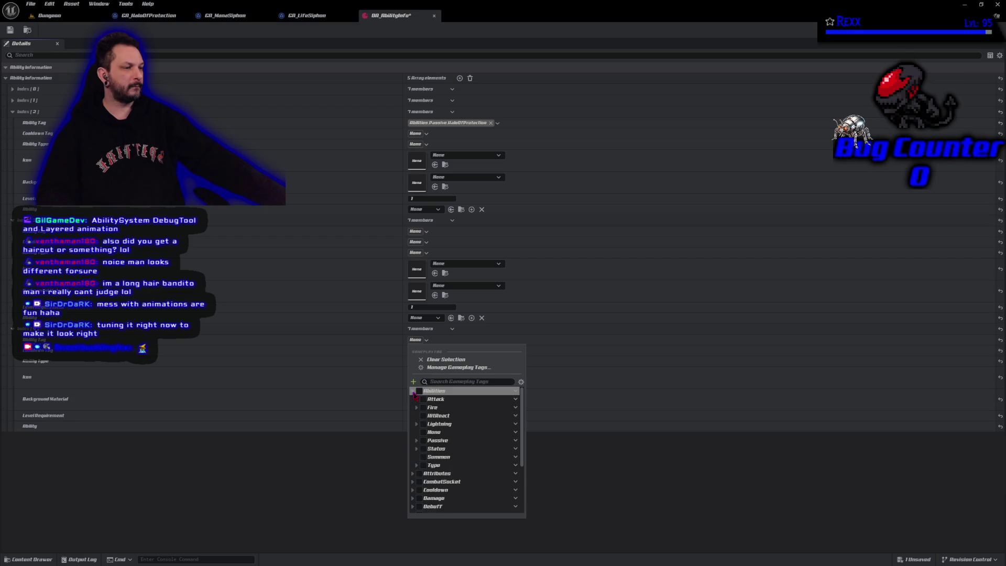
pyautogui.click(416, 440)
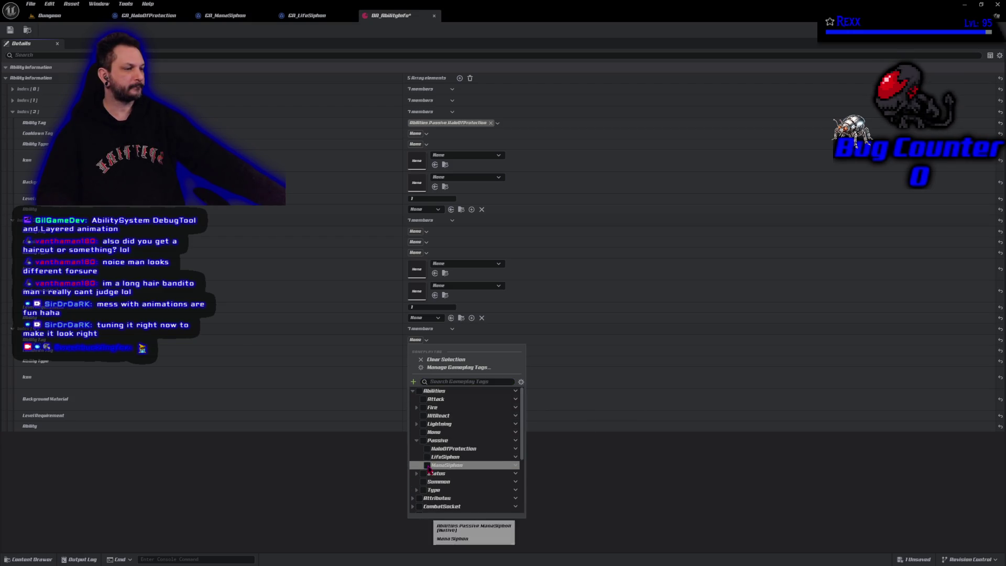
pyautogui.click(427, 465)
pyautogui.click(366, 479)
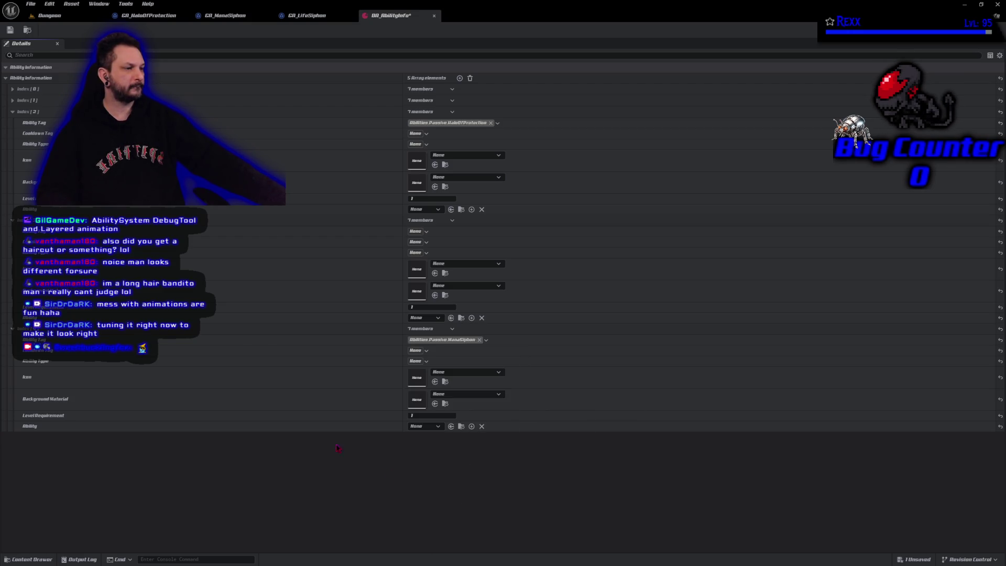
# Step: Tag the fourth entry (Index 3) as Abilities.Passive.LifeSiphon and save DA_AbilityInfo
pyautogui.click(418, 232)
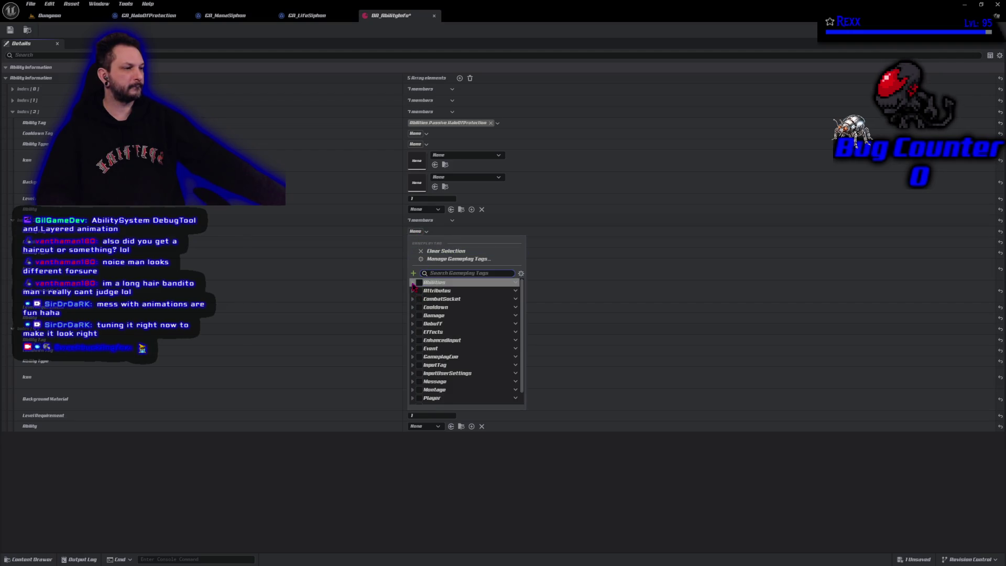
pyautogui.click(413, 283)
pyautogui.click(417, 332)
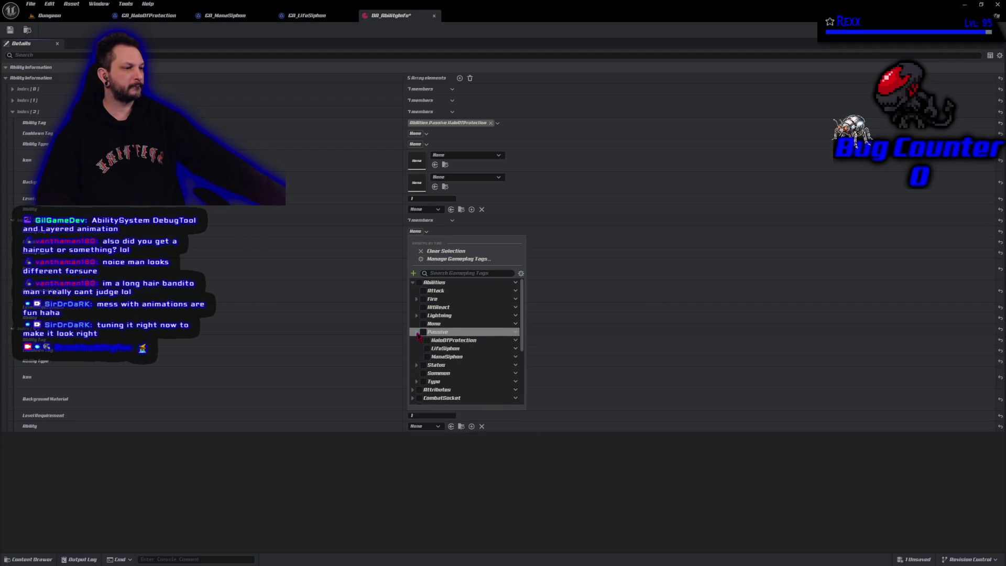
pyautogui.click(427, 349)
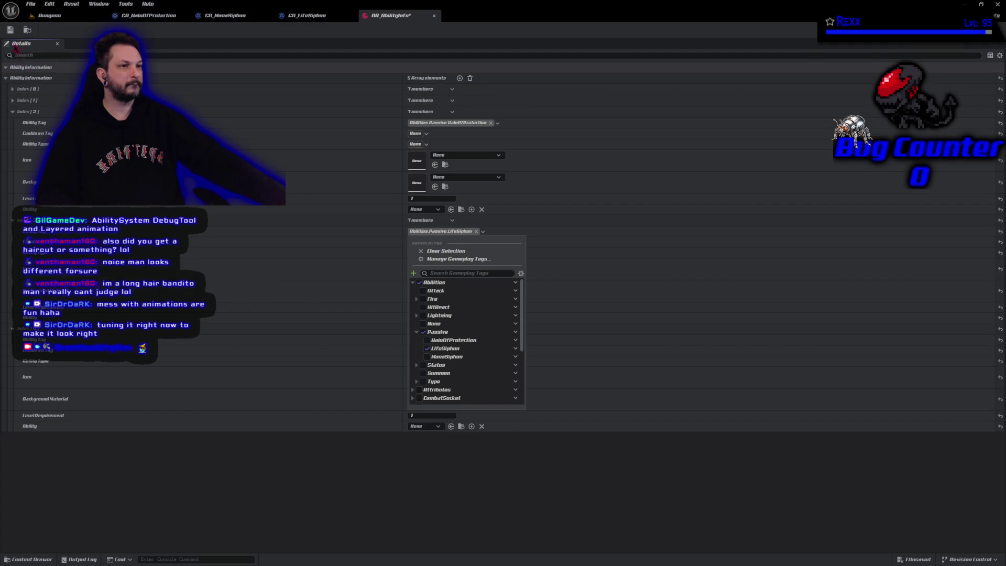
pyautogui.click(10, 30)
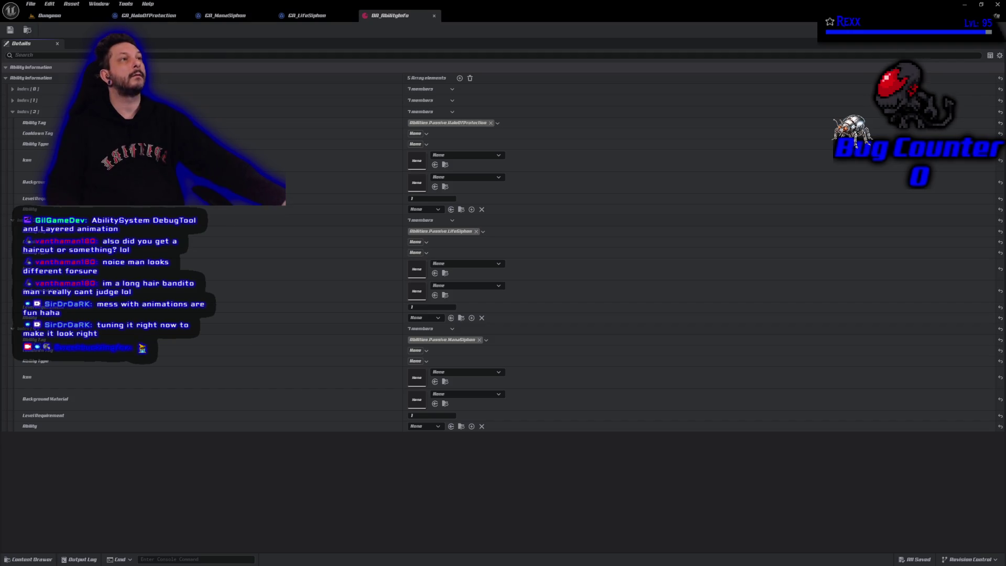
# Step: Set the HaloOfProtection entry's Ability Type to Abilities.Type.Passive
pyautogui.click(416, 144)
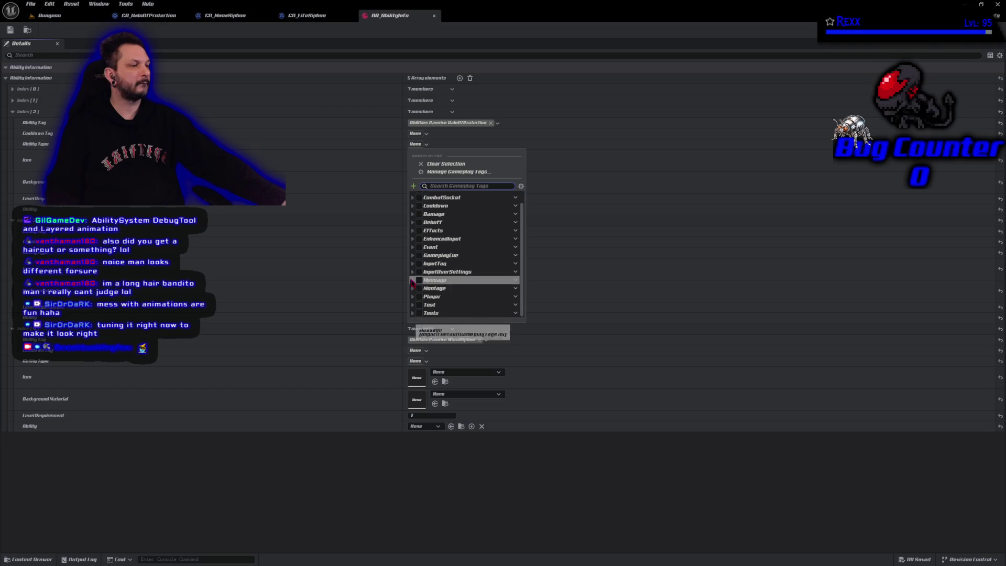
pyautogui.scroll(-1, 411, 314)
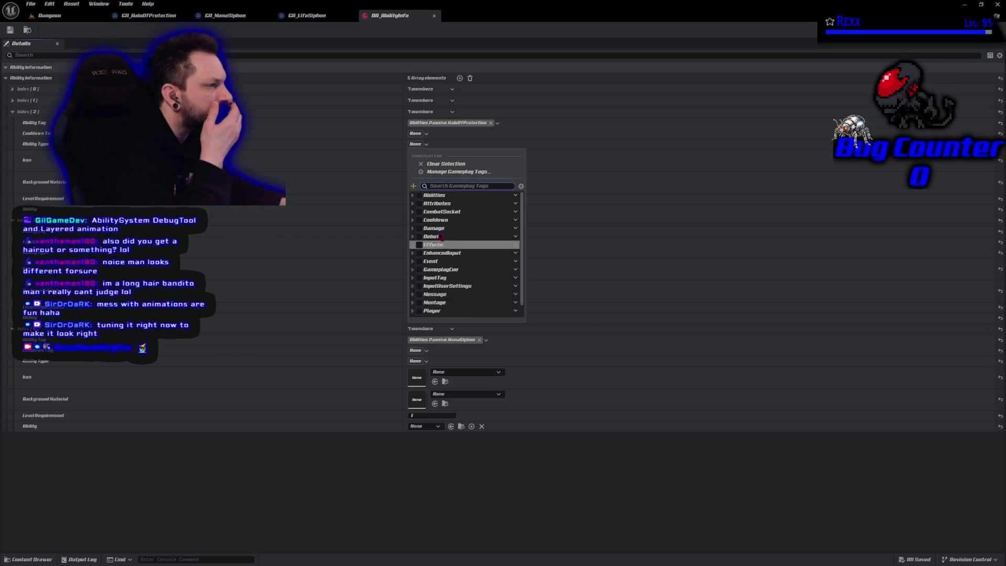
pyautogui.scroll(1, 414, 210)
pyautogui.click(413, 196)
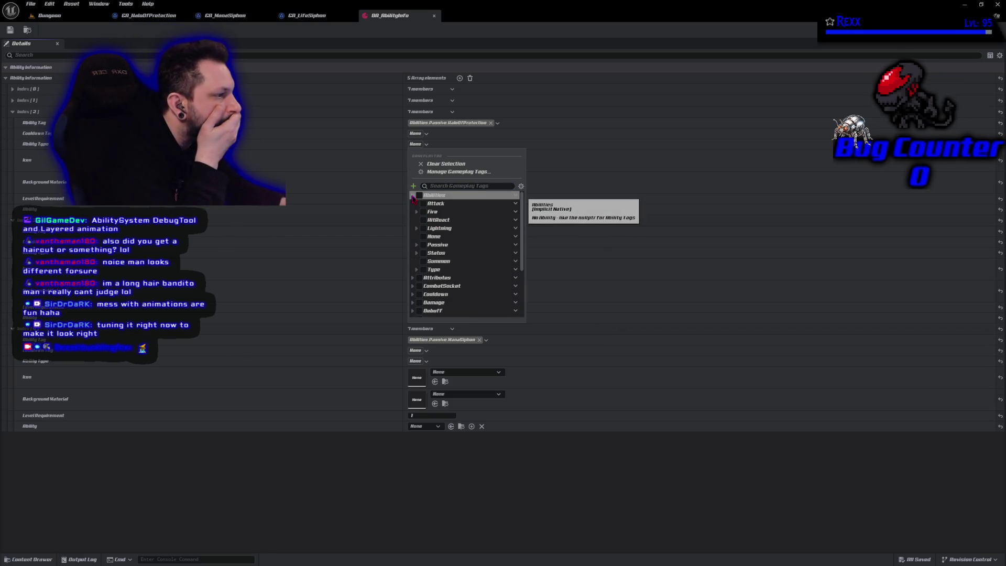
pyautogui.click(416, 270)
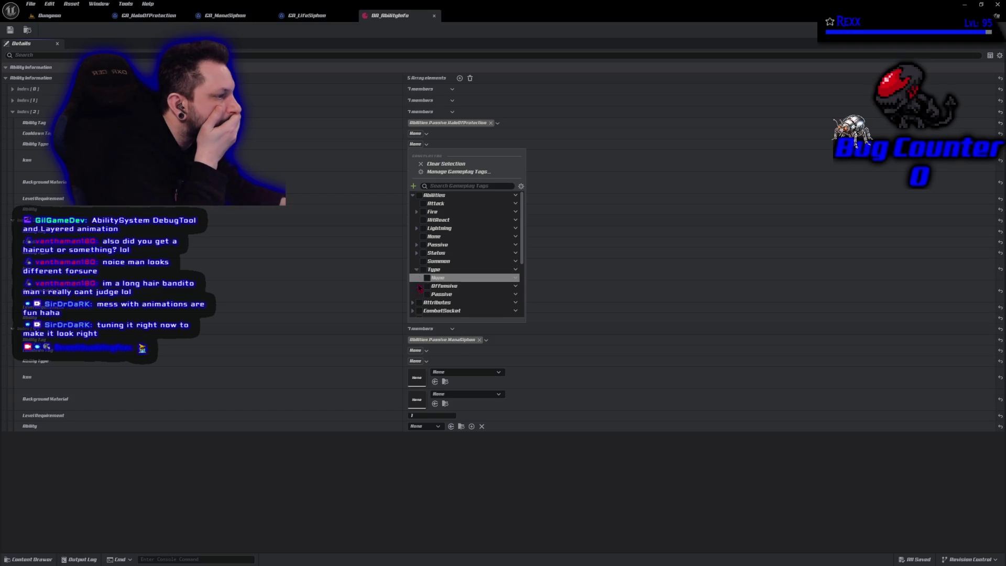
pyautogui.click(427, 294)
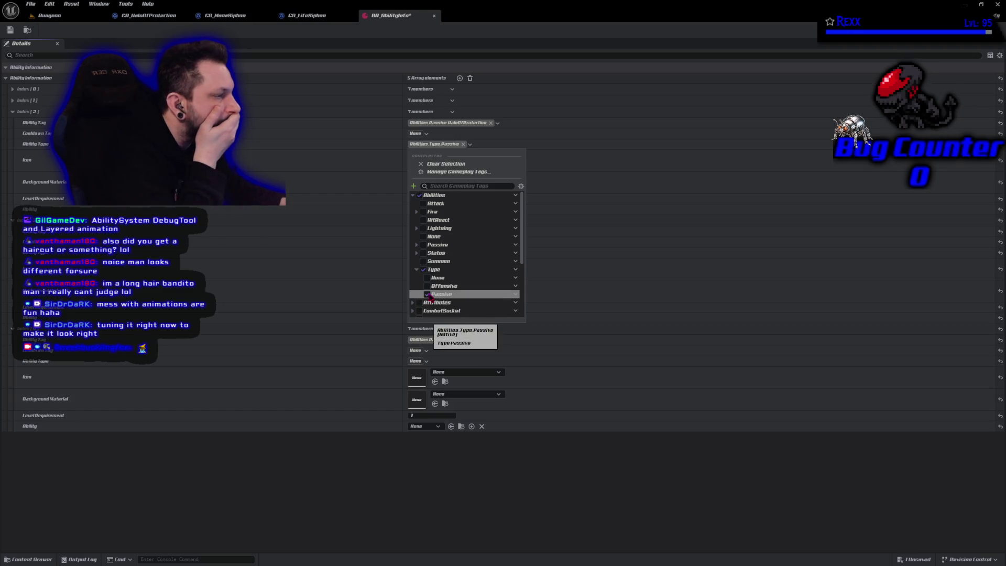
pyautogui.click(378, 461)
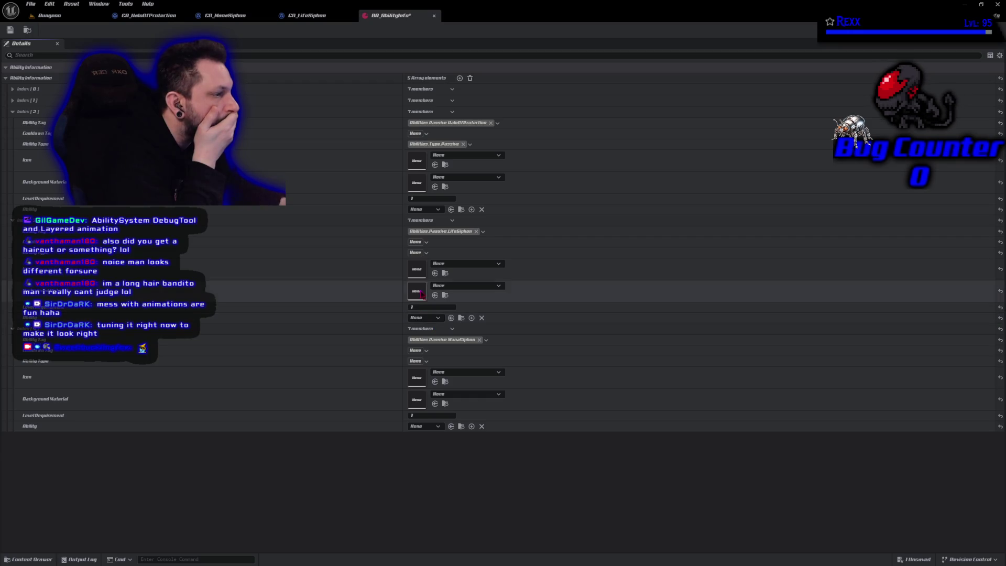
# Step: Set the LifeSiphon entry's Ability Type to Abilities.Type.Passive
pyautogui.click(415, 253)
pyautogui.click(413, 304)
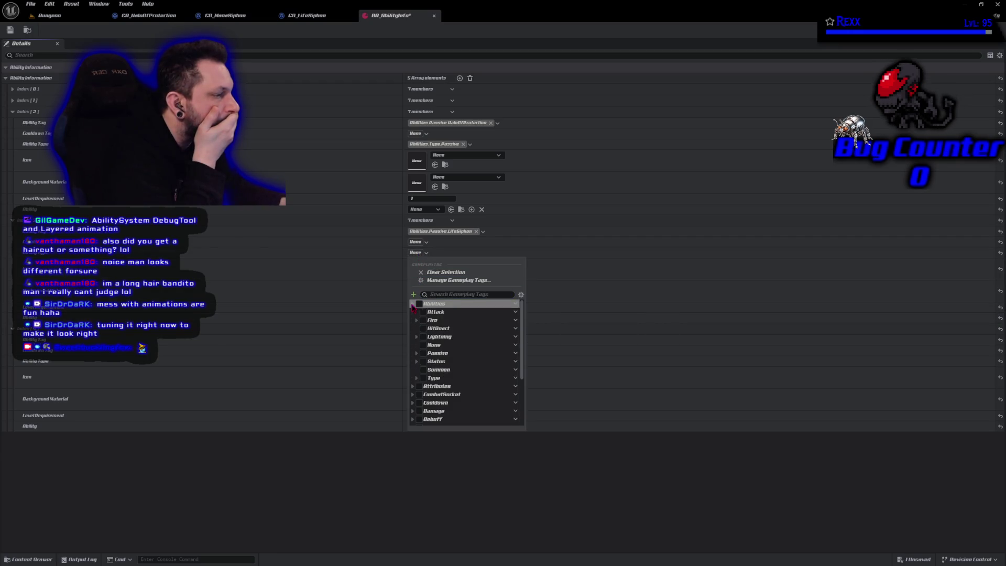
pyautogui.click(417, 378)
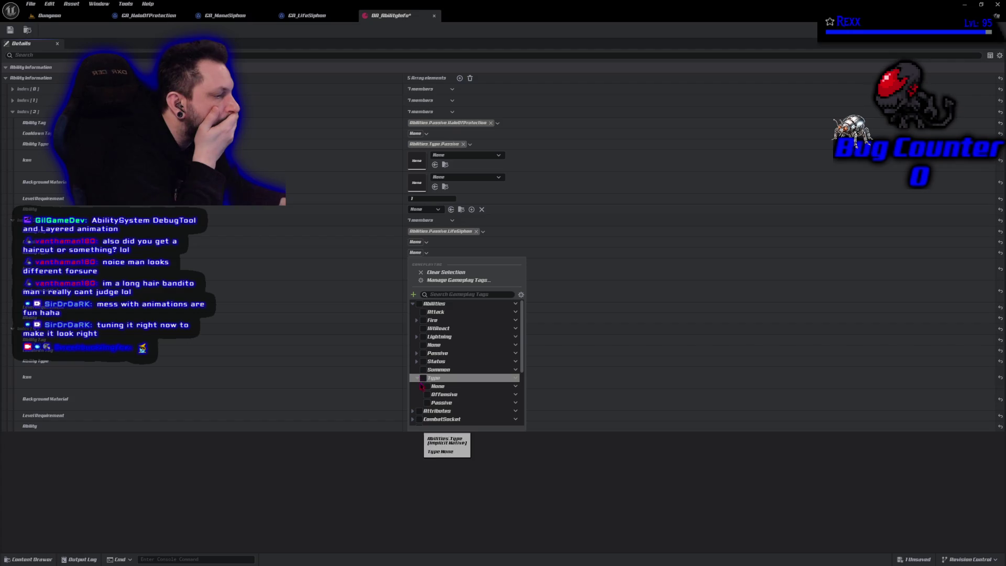
pyautogui.click(427, 403)
pyautogui.click(382, 464)
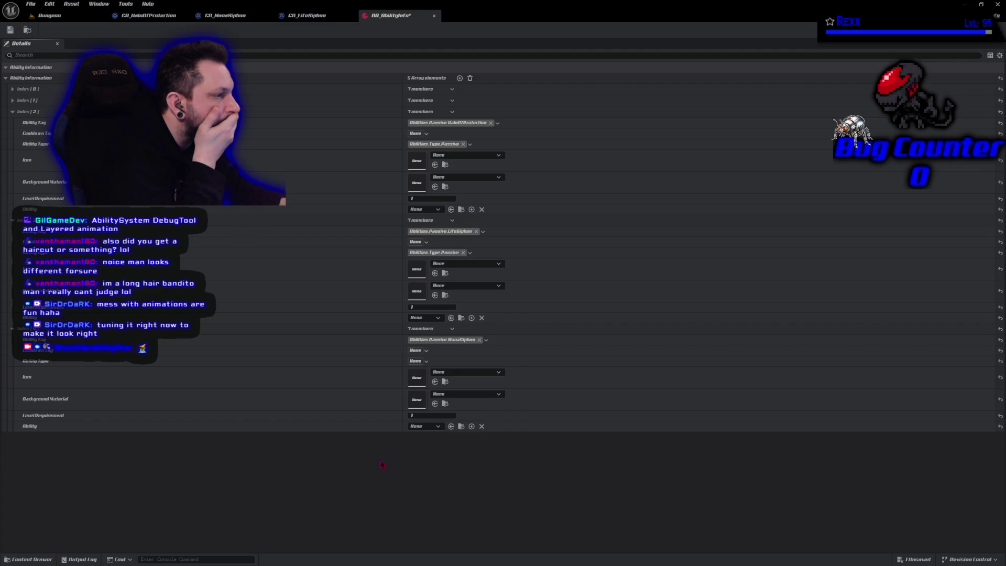
# Step: Set the ManaSiphon entry's Ability Type to Abilities.Type.Passive and save the asset
pyautogui.click(417, 361)
pyautogui.click(412, 412)
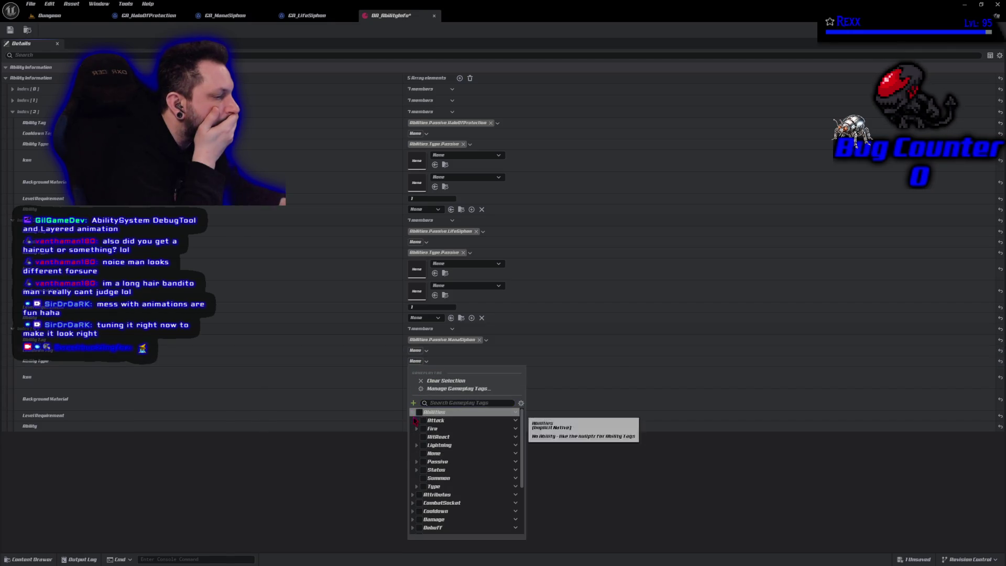
pyautogui.click(417, 486)
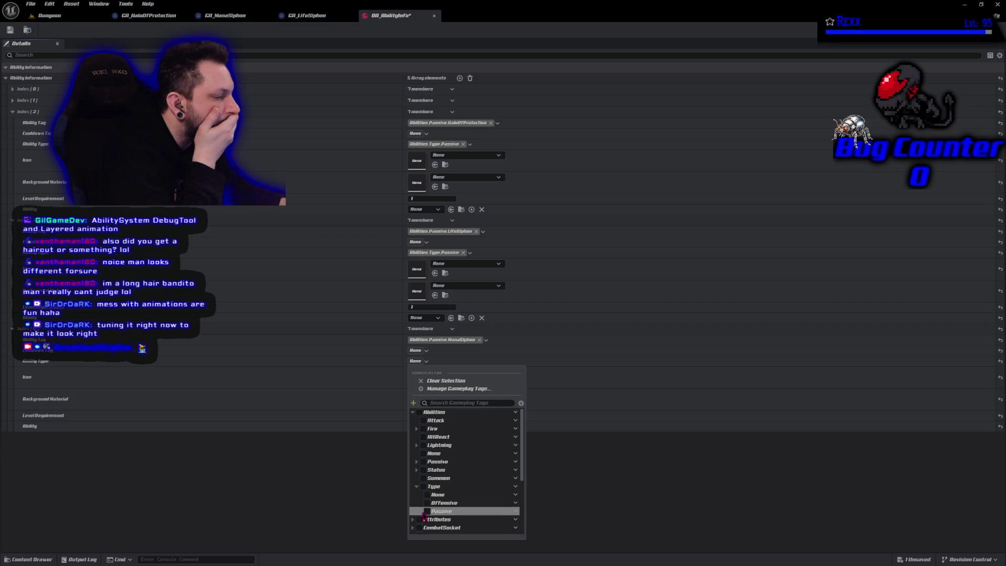
pyautogui.click(426, 513)
pyautogui.click(348, 483)
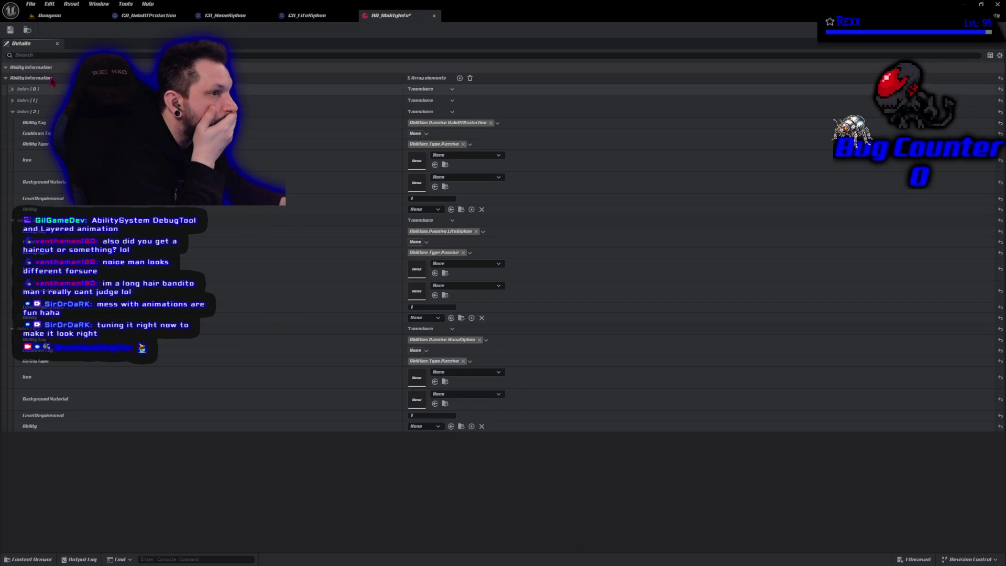
pyautogui.click(10, 30)
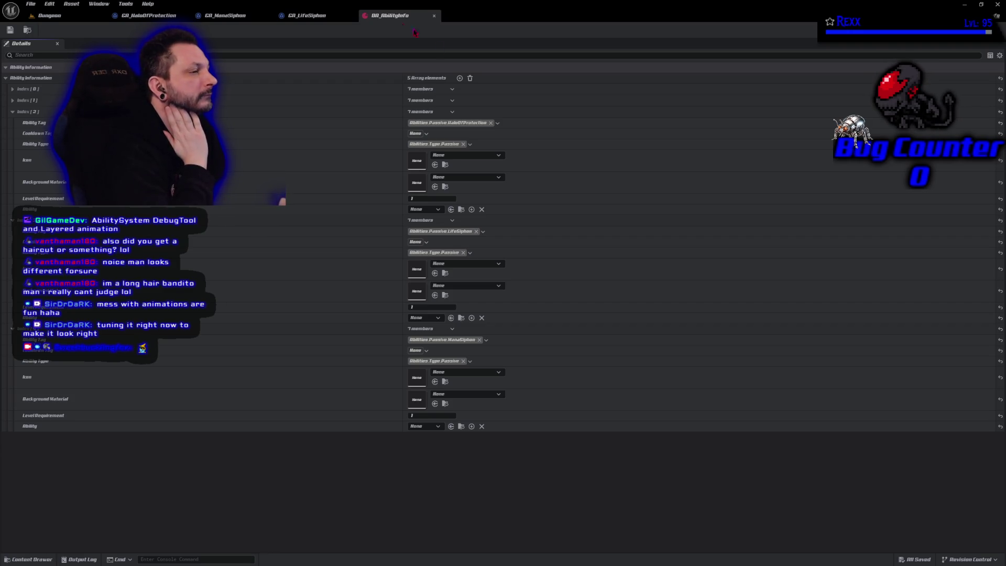
# Step: Set the HaloOfProtection entry's icon to the Halo texture
pyautogui.click(484, 155)
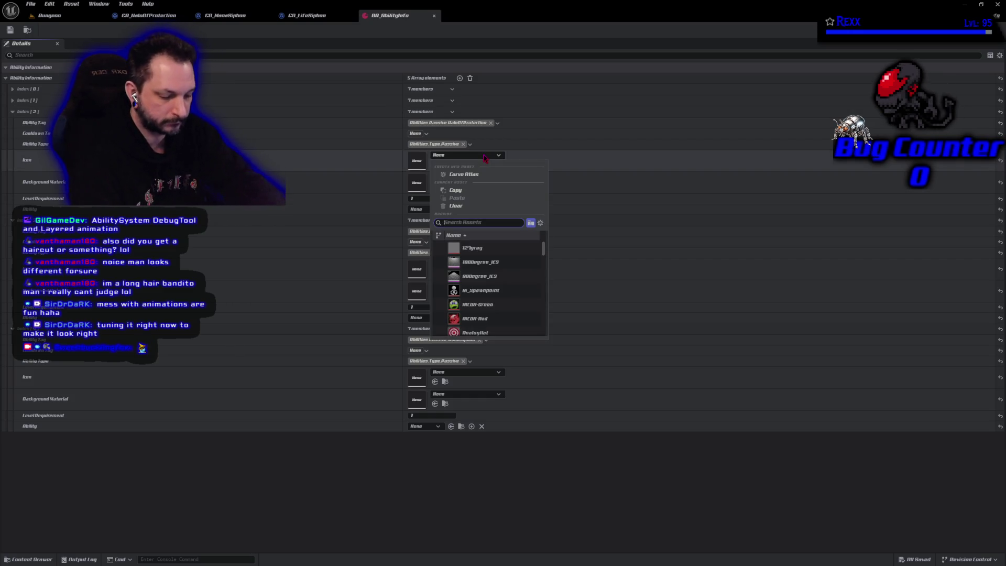
pyautogui.write('halo')
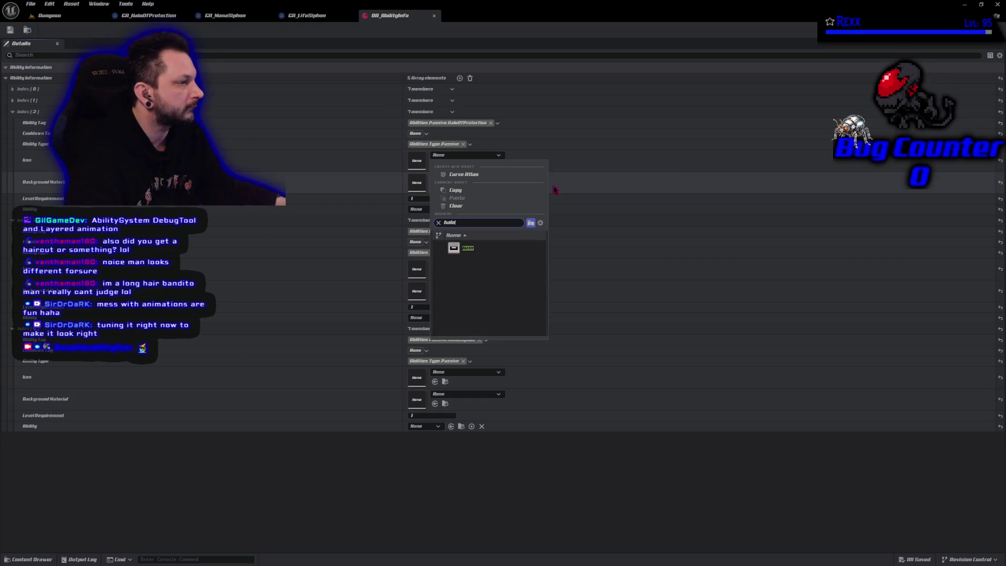
pyautogui.click(491, 252)
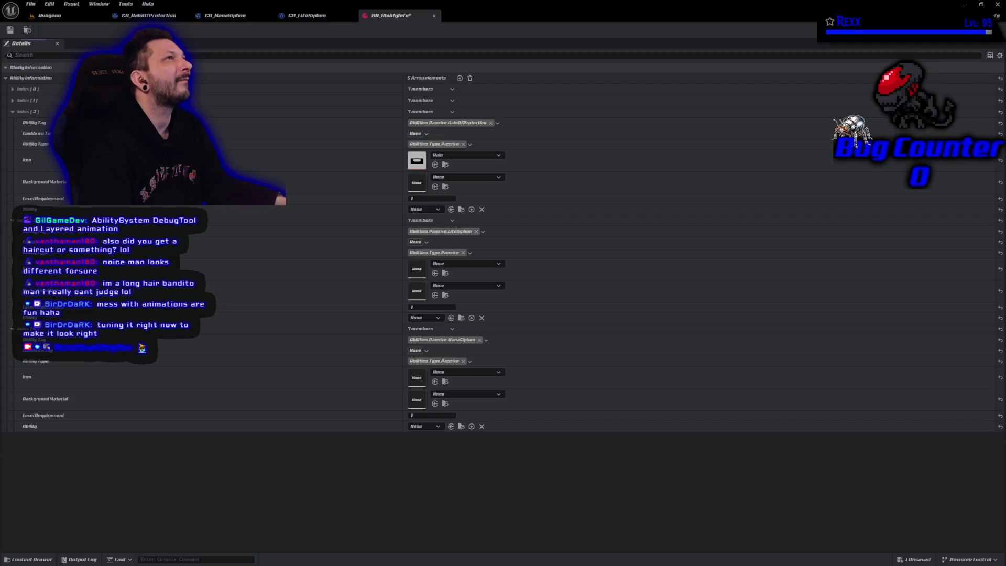
# Step: Set its background material to MI_FireSkillBG and locate it in the Content Browser
pyautogui.click(468, 178)
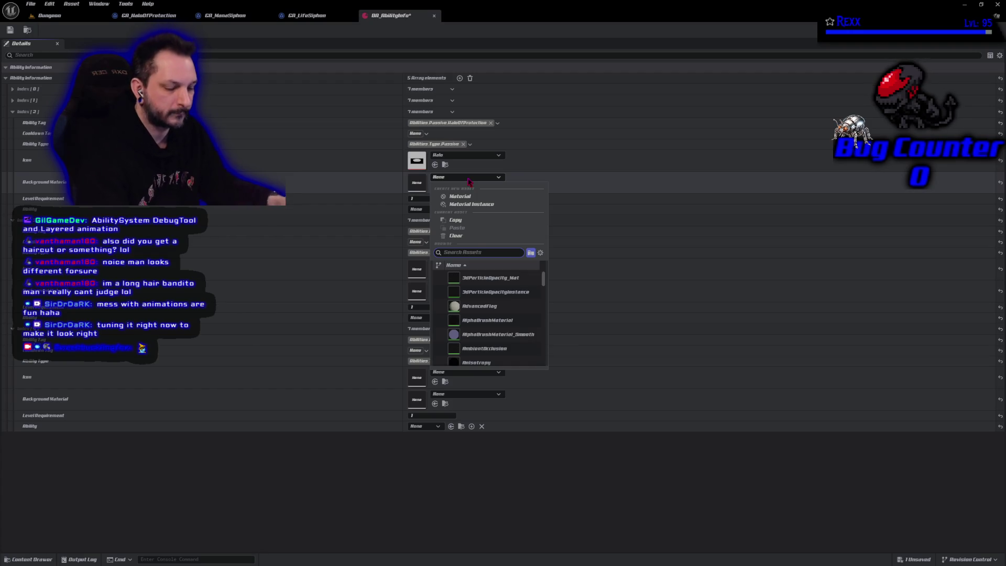
pyautogui.write('fire')
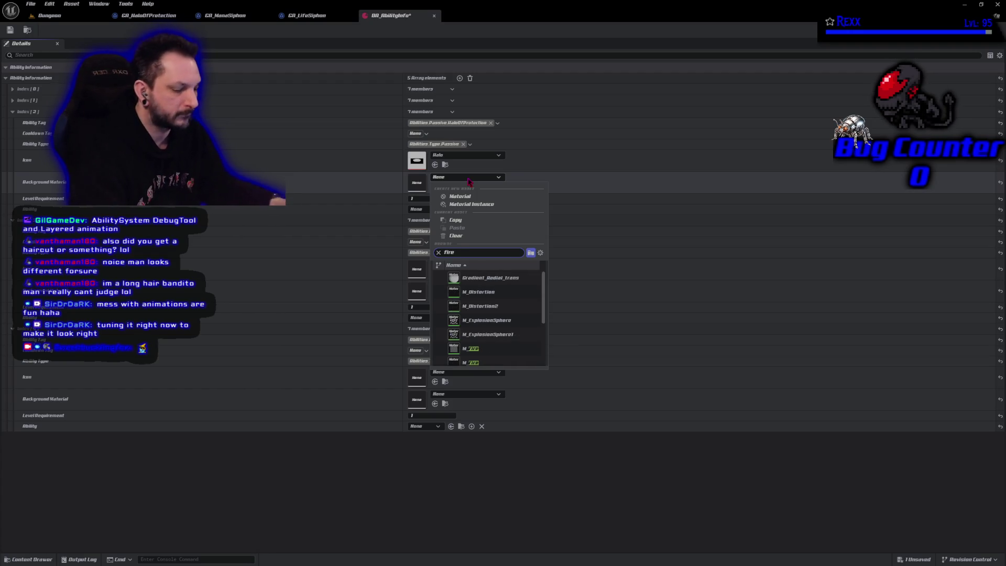
pyautogui.write('skill')
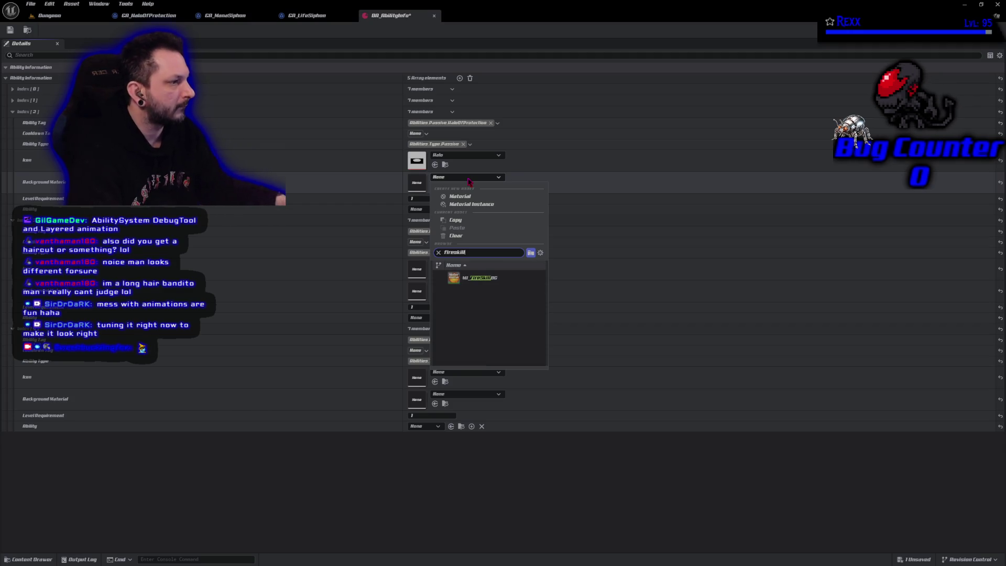
pyautogui.click(497, 286)
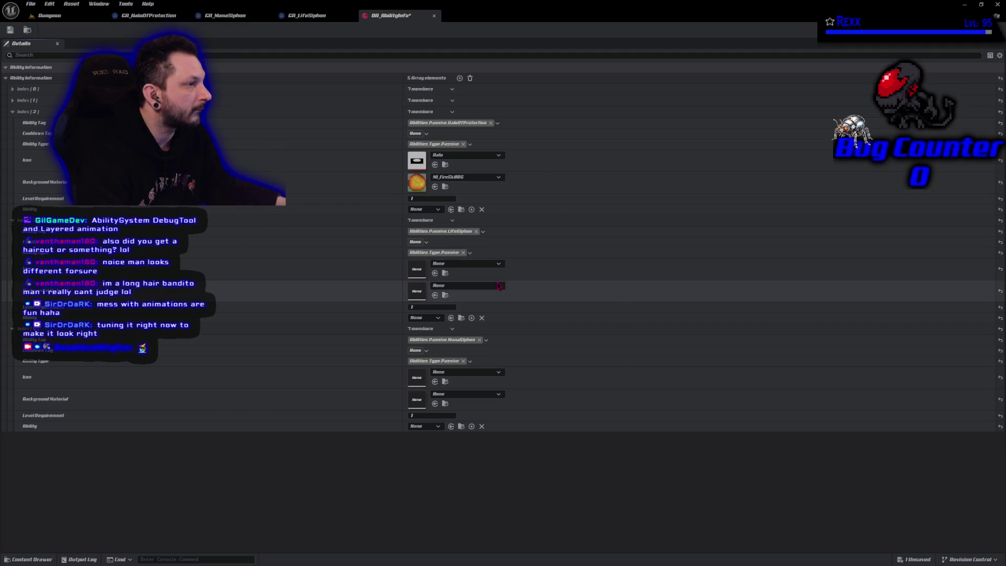
pyautogui.click(445, 189)
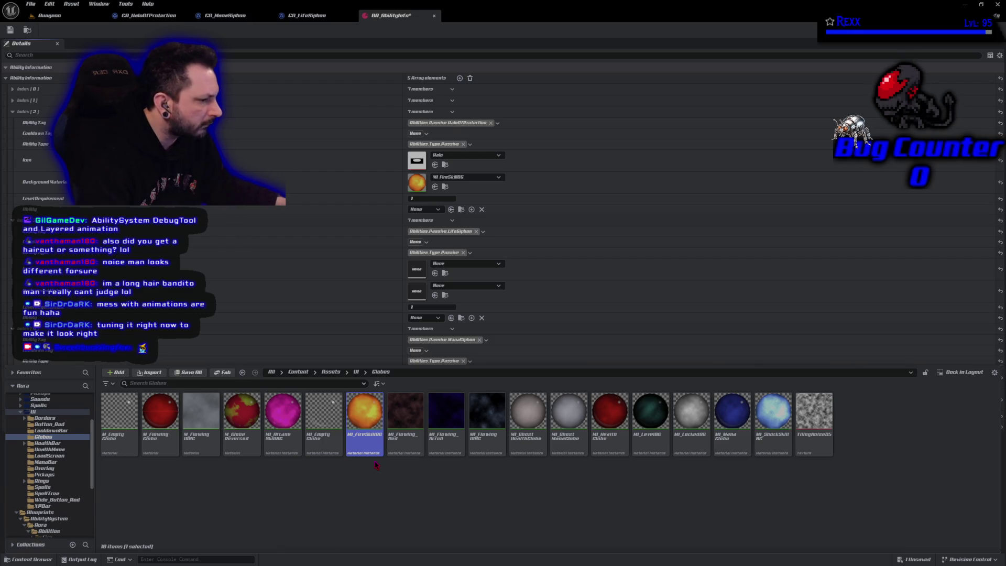
# Step: Duplicate MI_FireSkillBG, name the copy MI_HaloSkillBG, and open it for editing
pyautogui.rightClick(371, 443)
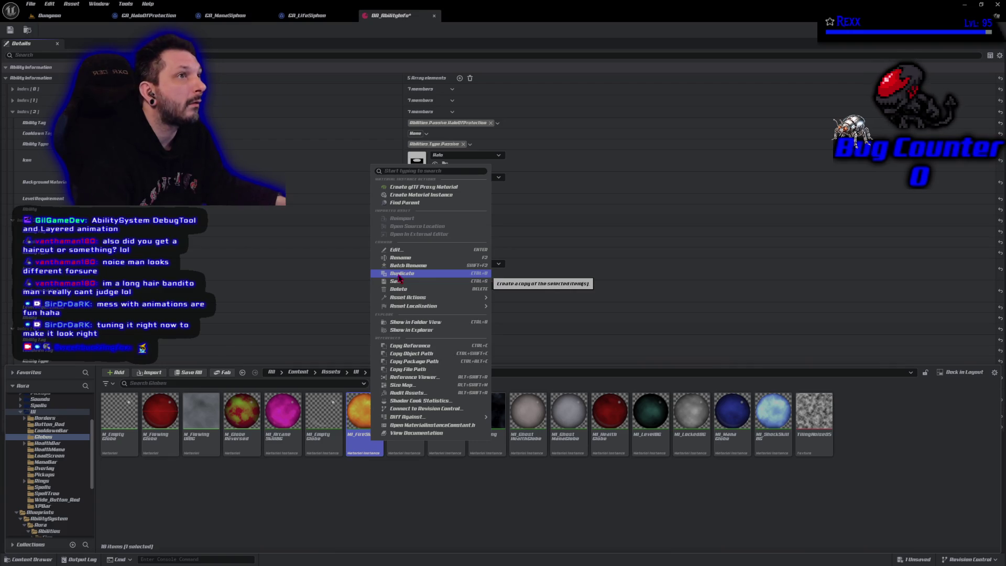
pyautogui.click(399, 275)
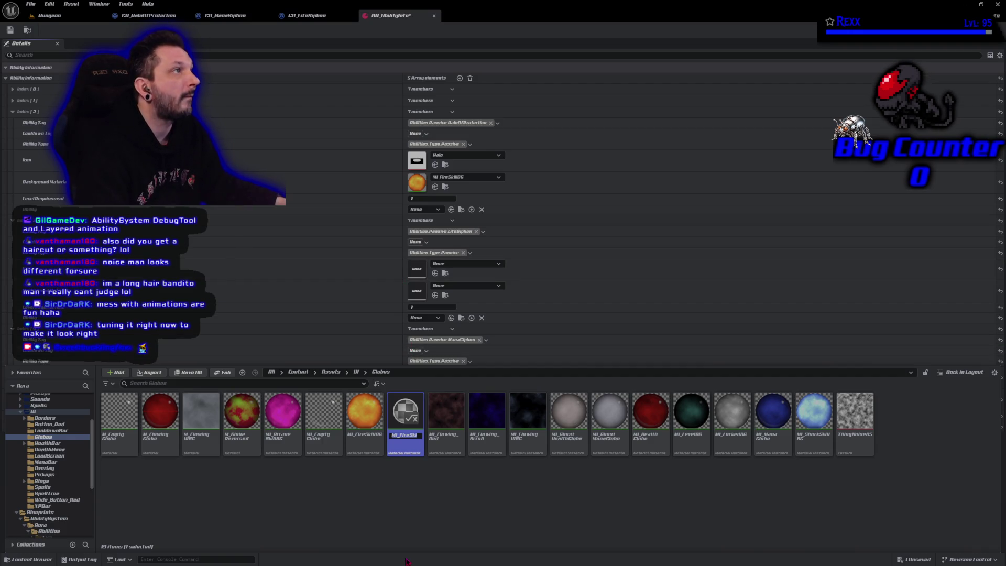
pyautogui.press('End')
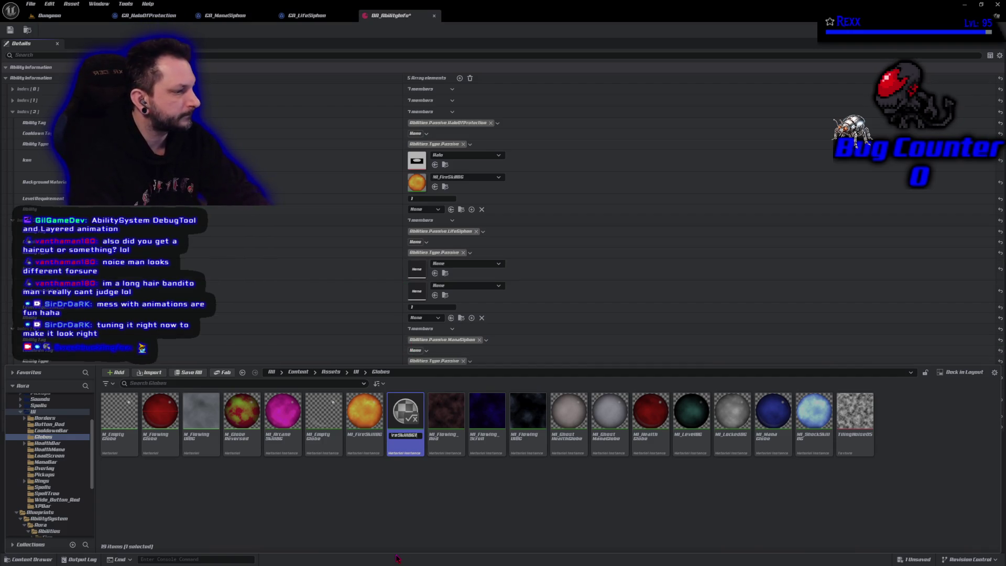
pyautogui.press('BackSpace')
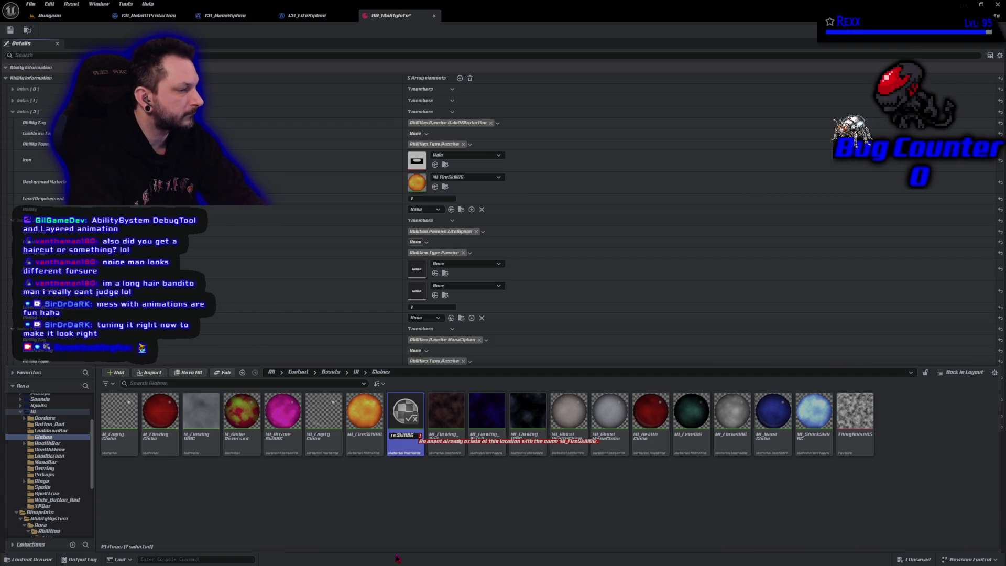
pyautogui.press('BackSpace')
pyautogui.press('BackSpace')
pyautogui.press('BackSpace')
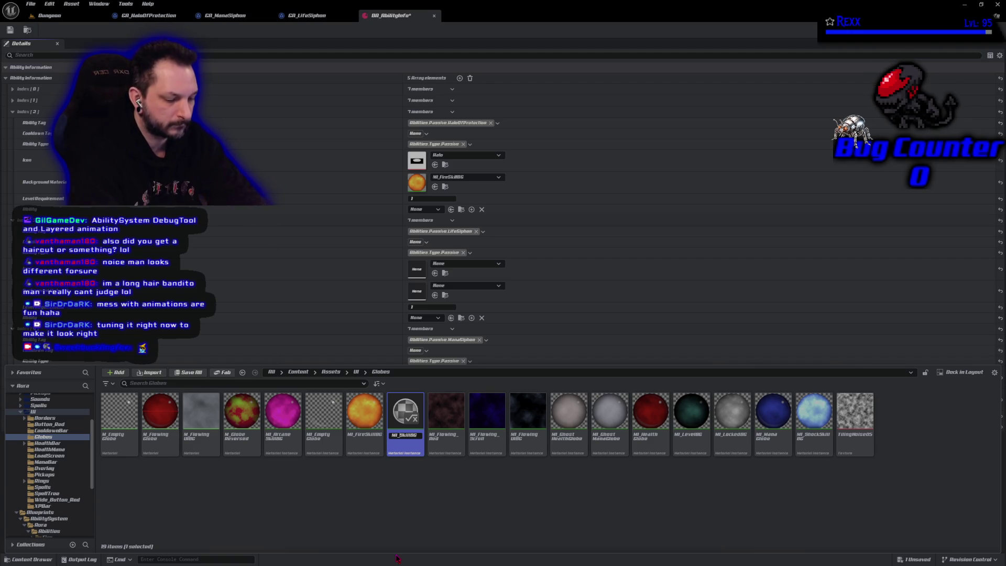
pyautogui.write('Mana')
pyautogui.press('Return')
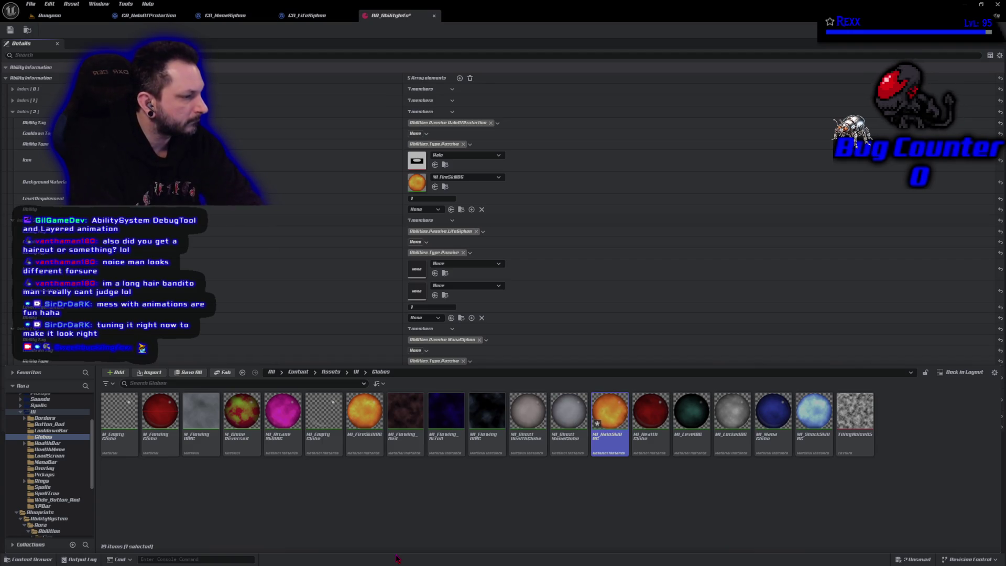
pyautogui.doubleClick(605, 442)
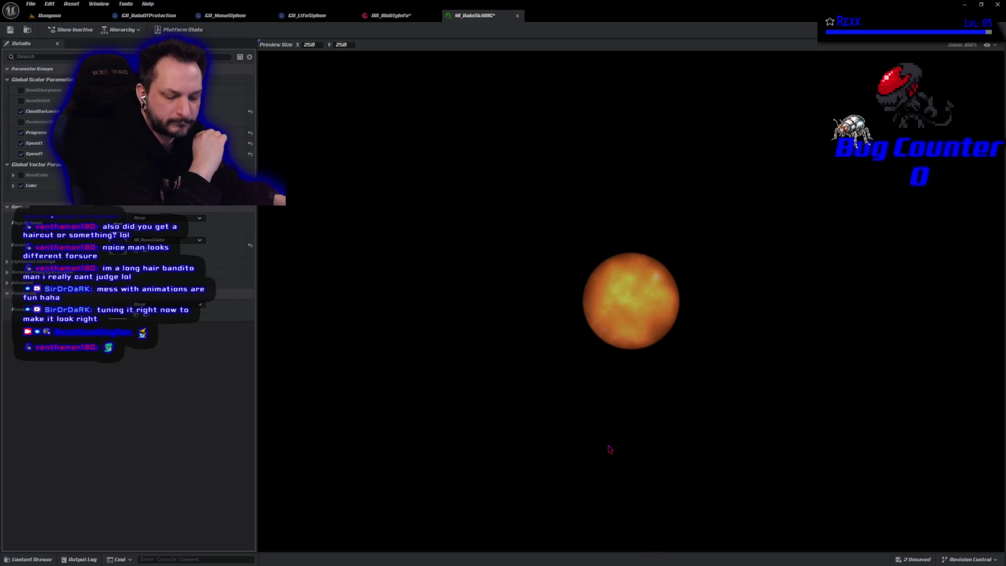
# Step: Zoom the globe preview and open the Color picker for MI_HaloSkillBG's Color parameter
pyautogui.scroll(5, 617, 370)
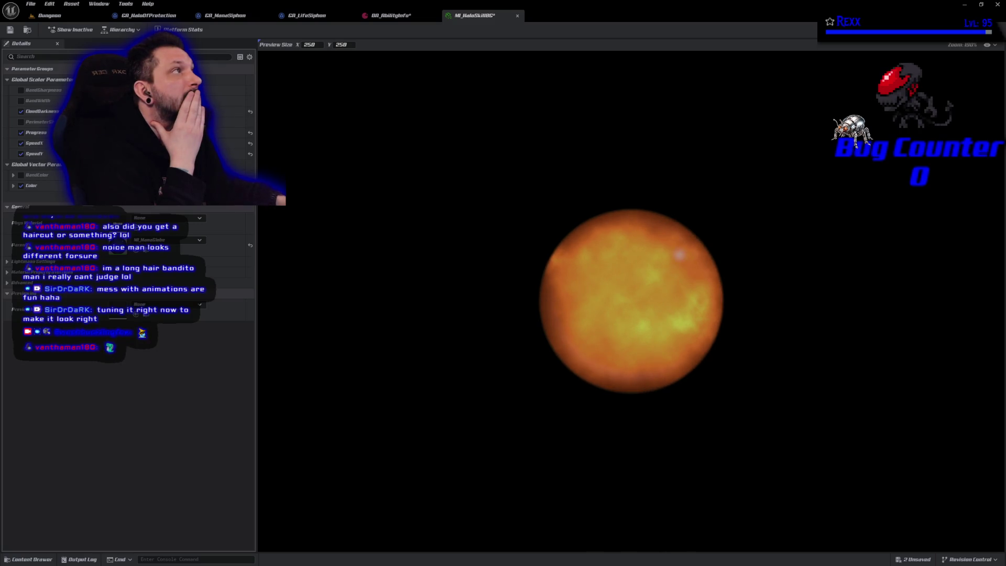
pyautogui.click(142, 186)
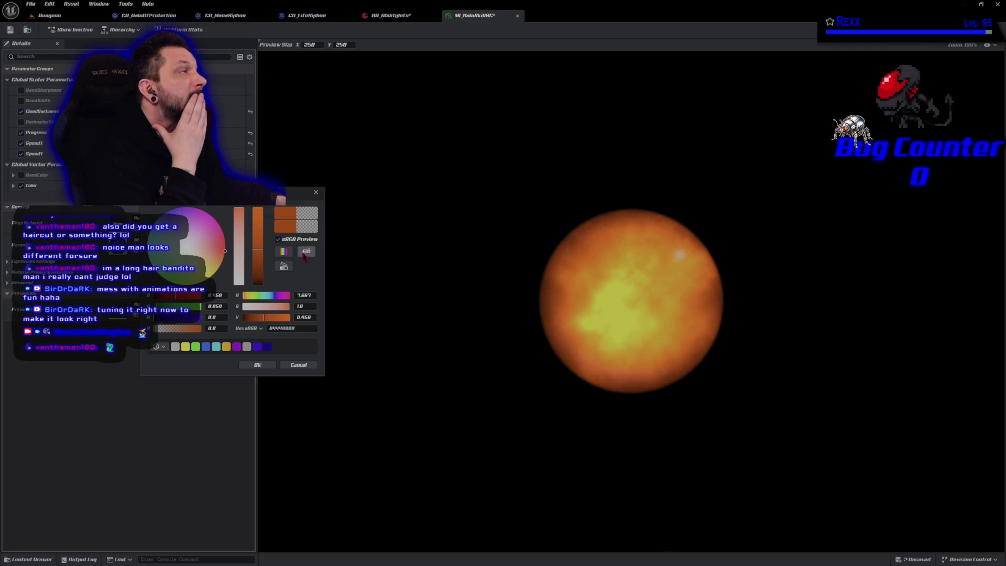
# Step: Make the MI_HaloSkillBG globe yellow, enable Perimeter, save, and return to DA_AbilityInfo
pyautogui.click(305, 252)
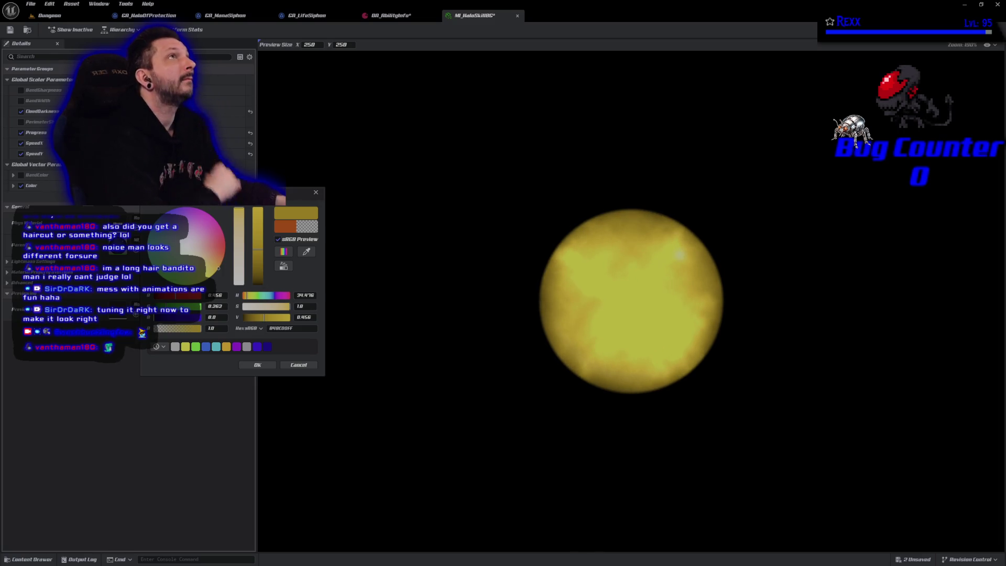
pyautogui.click(257, 365)
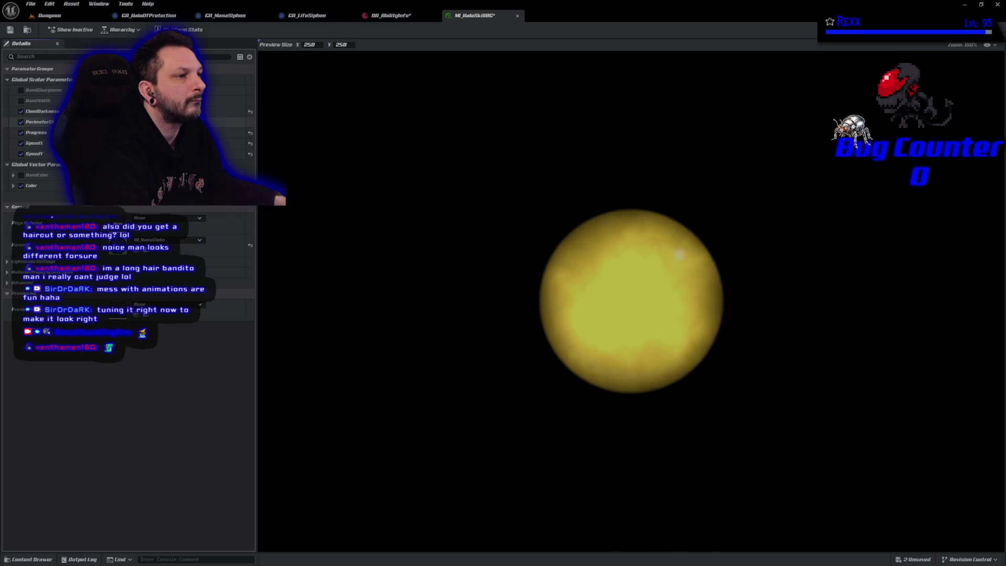
pyautogui.click(21, 122)
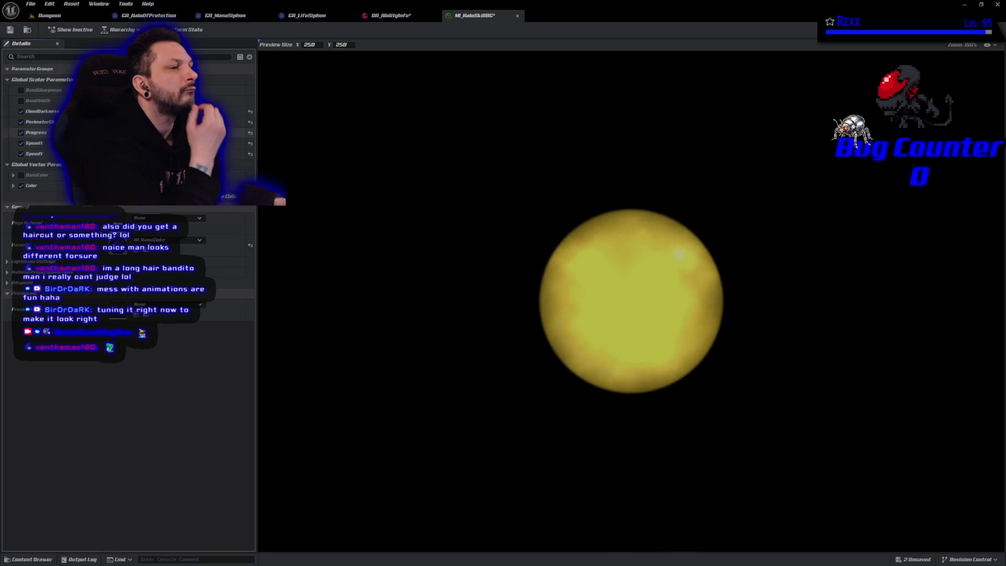
pyautogui.click(10, 30)
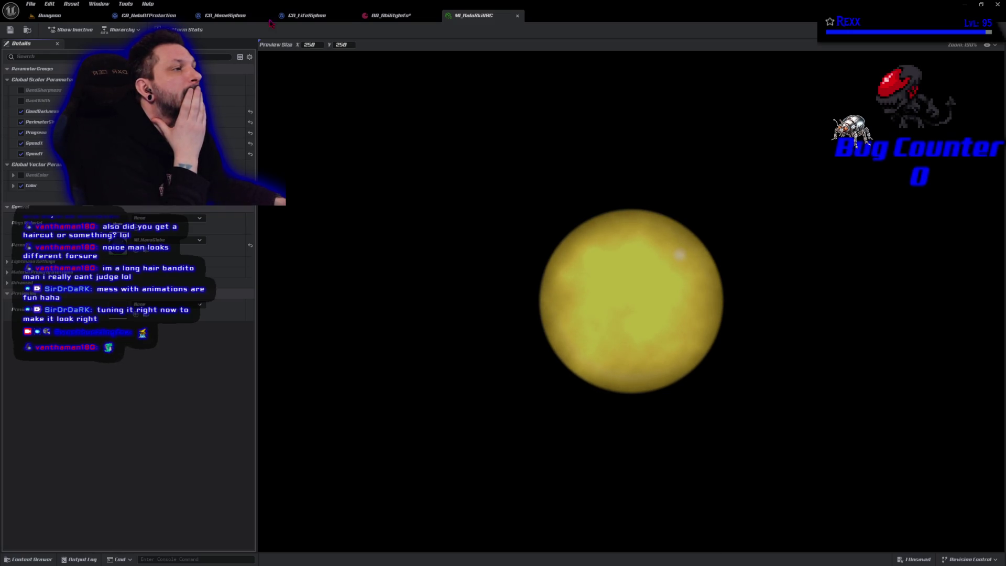
pyautogui.click(391, 15)
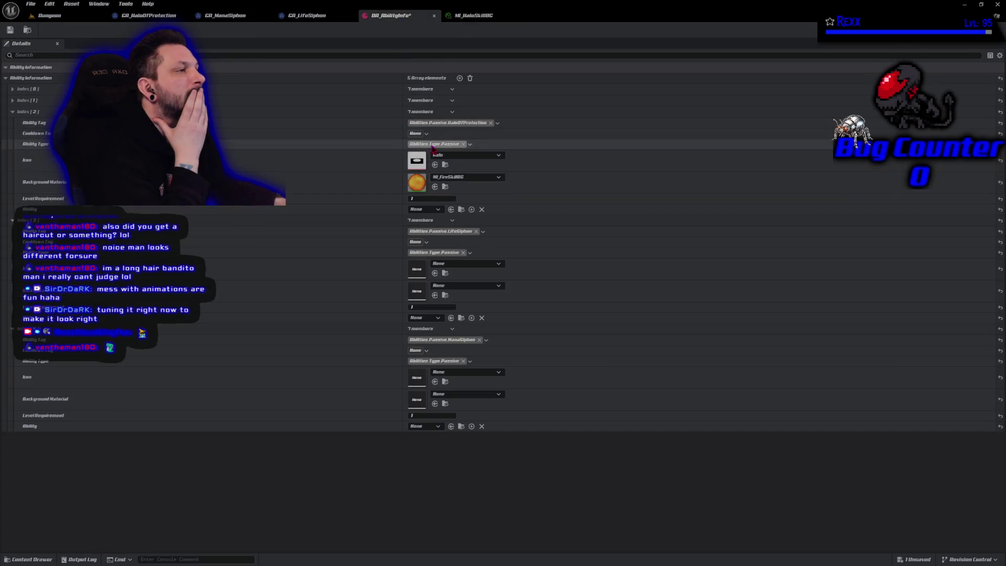
# Step: Give the HaloOfProtection entry background MI_HaloSkillBG and level requirement 2, saving each change
pyautogui.click(435, 187)
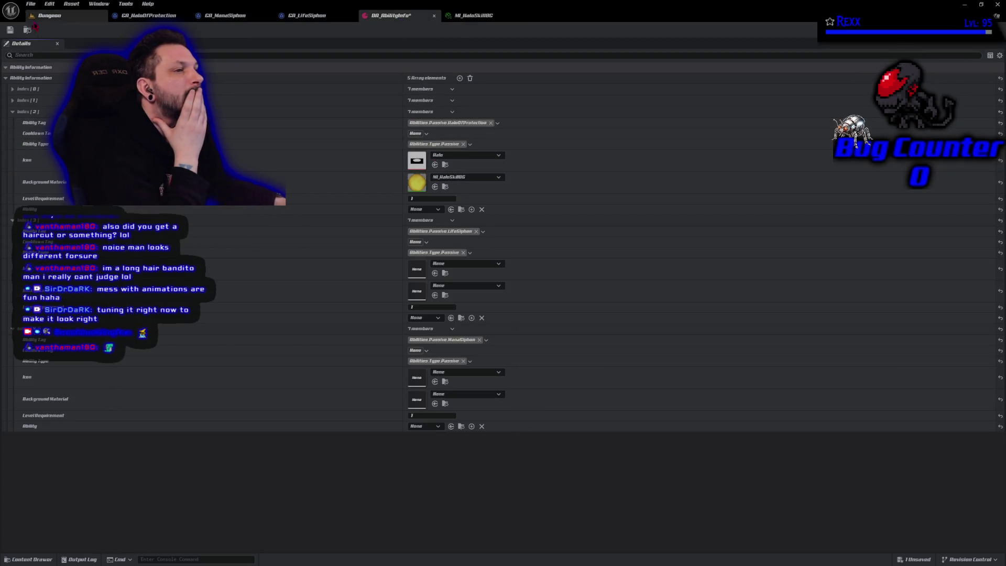
pyautogui.click(10, 30)
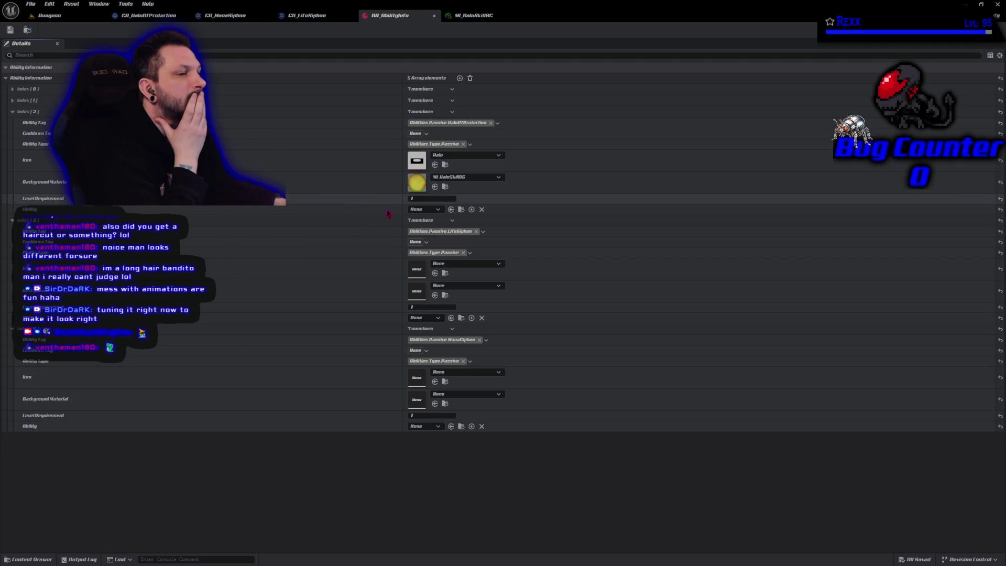
pyautogui.click(438, 199)
pyautogui.write('2')
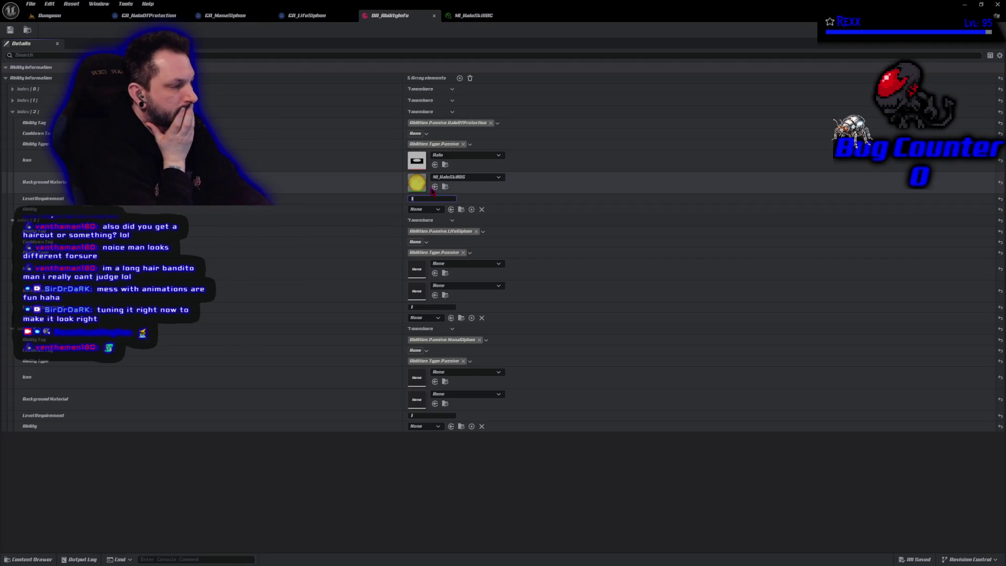
pyautogui.press('Return')
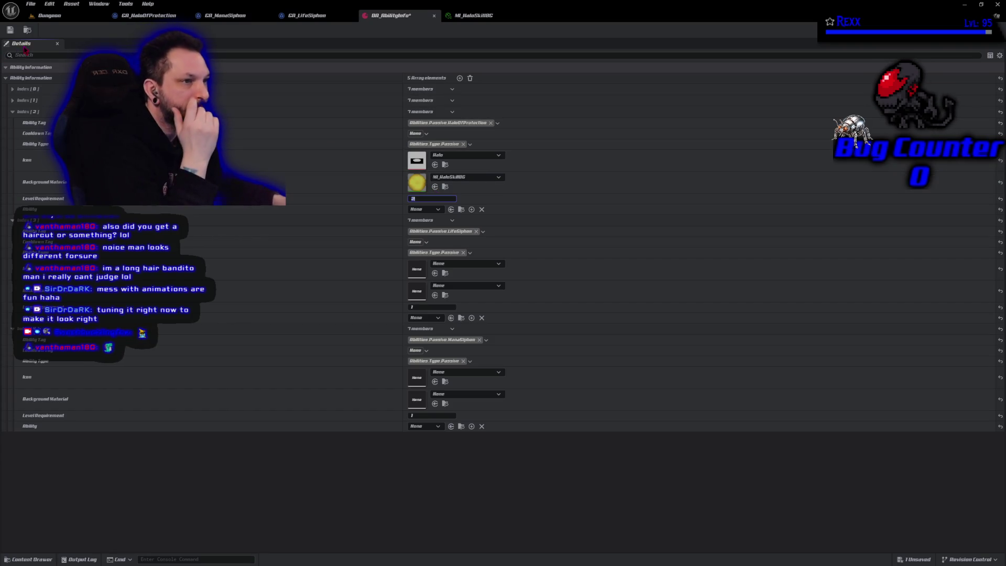
pyautogui.click(11, 30)
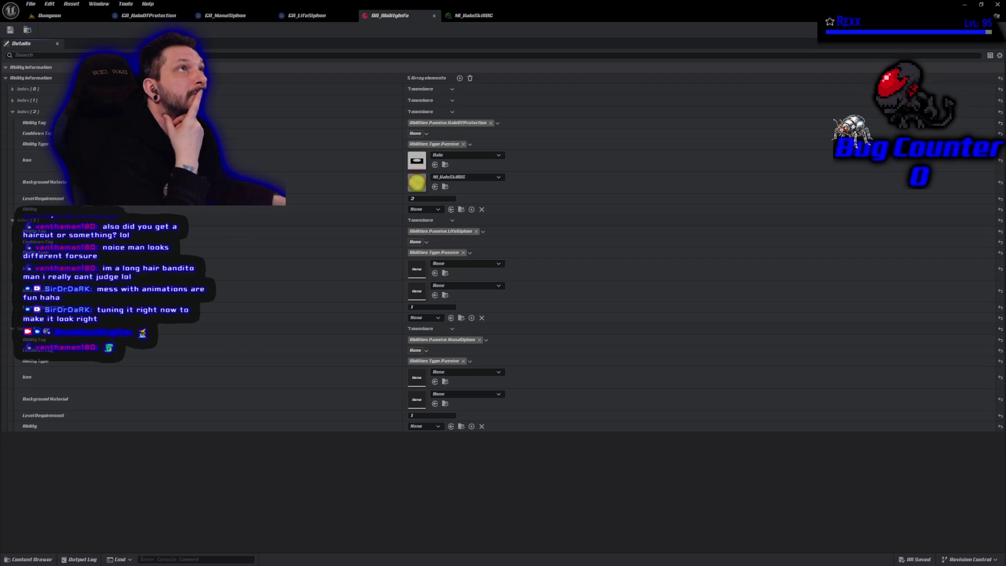
# Step: Assign GA_HaloOfProtection as the entry's ability, save, and collapse Index [2]
pyautogui.click(435, 210)
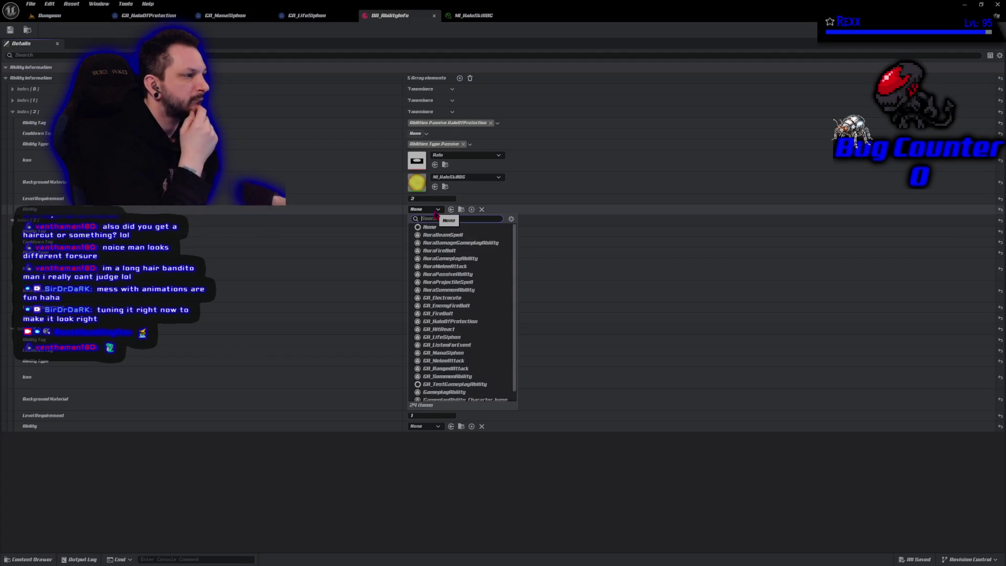
pyautogui.click(453, 321)
pyautogui.click(11, 31)
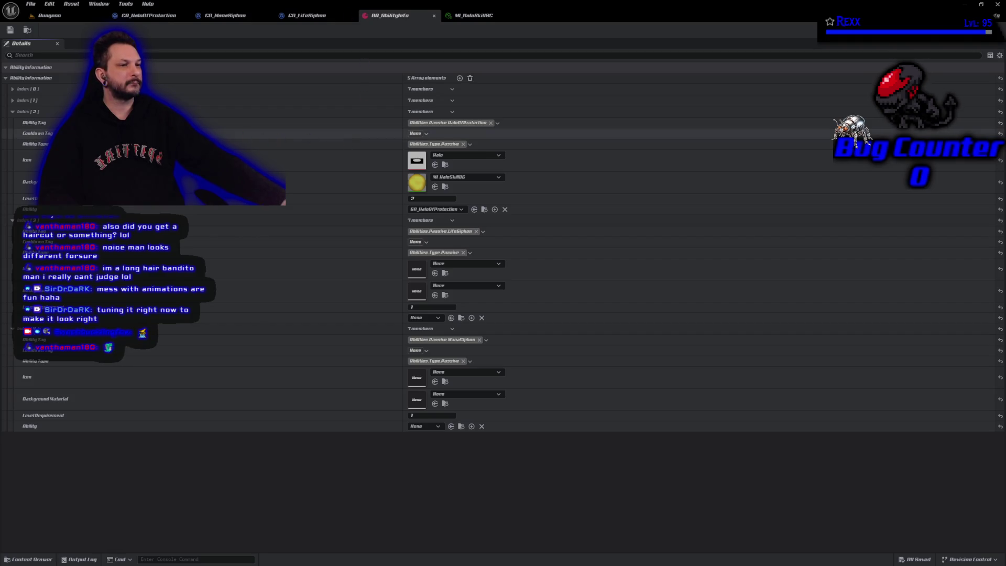
pyautogui.click(13, 112)
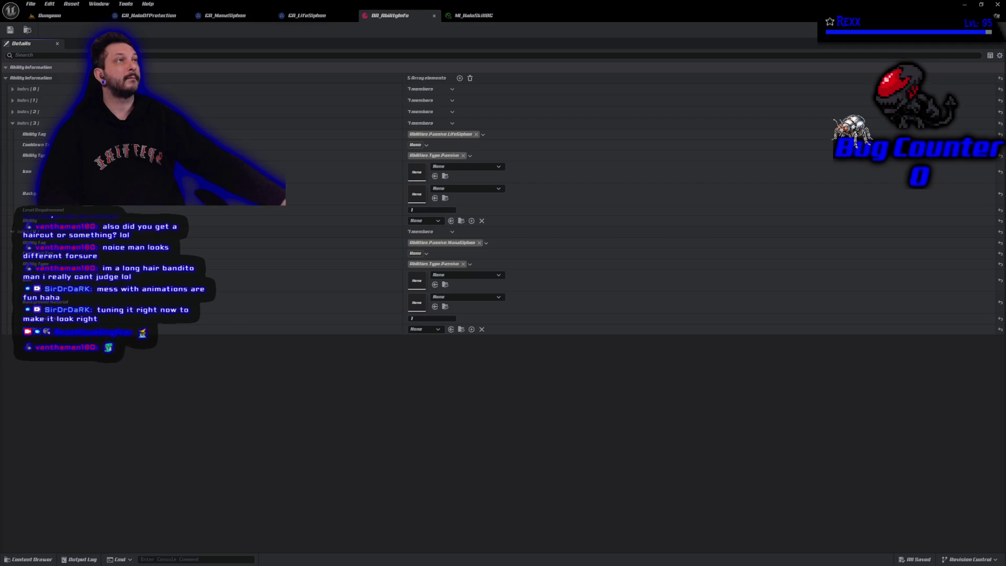
# Step: Give the Life Siphon entry the LifeSiphon icon and show the Globes folder assets
pyautogui.click(472, 172)
pyautogui.write('life')
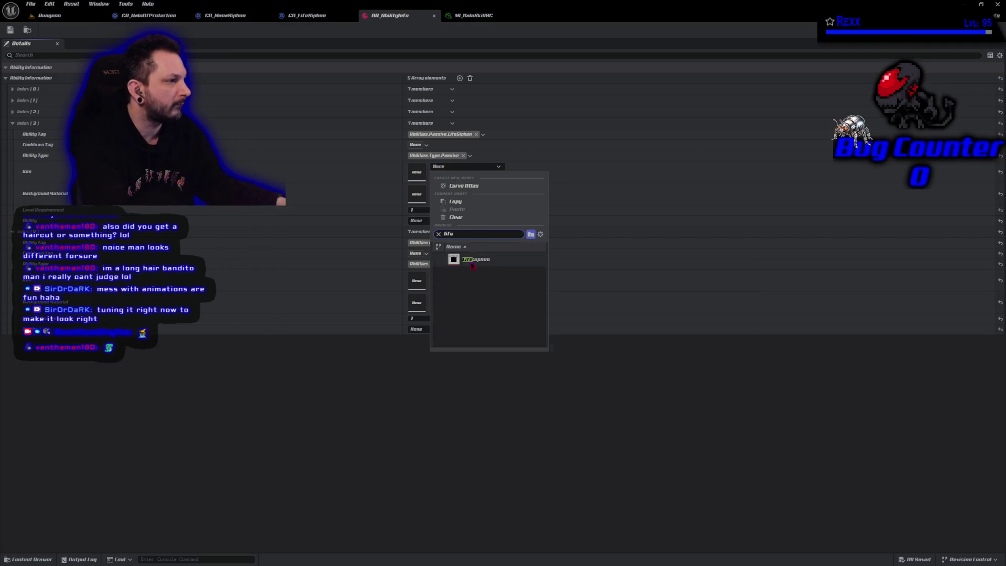
pyautogui.click(470, 261)
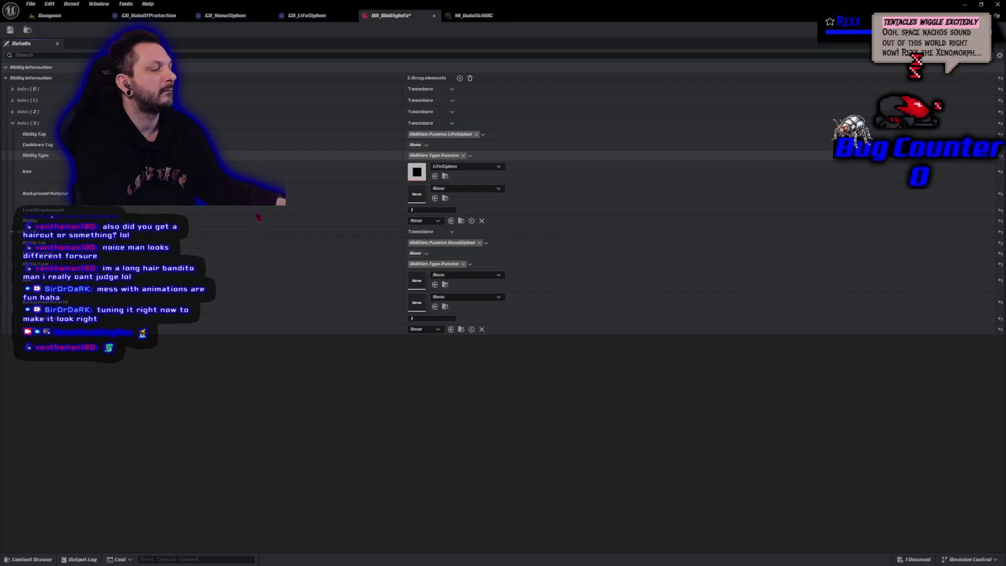
pyautogui.click(30, 559)
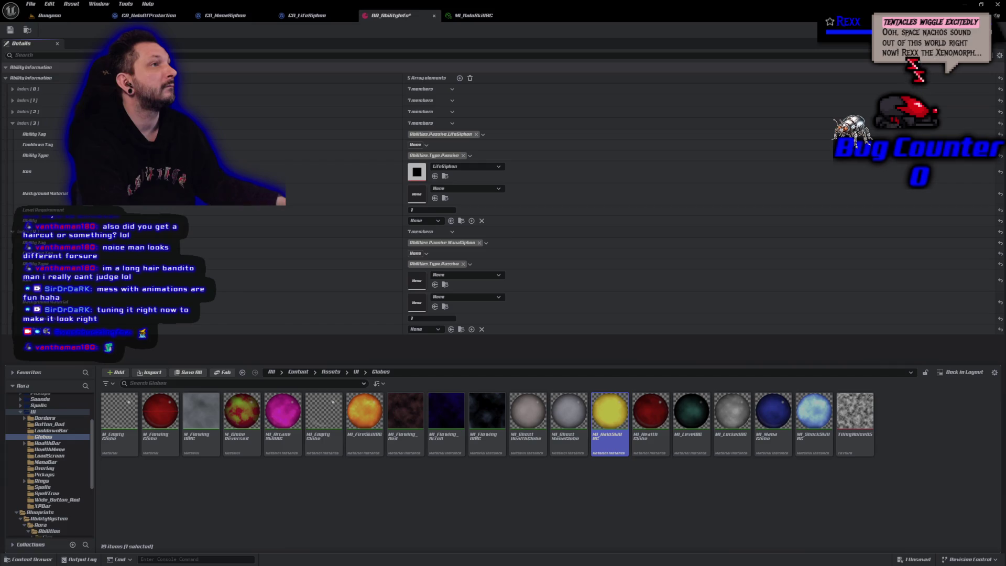
# Step: Duplicate MI_HaloSkillBG and name the copy MI_LifeSiphonSkillBG
pyautogui.rightClick(606, 417)
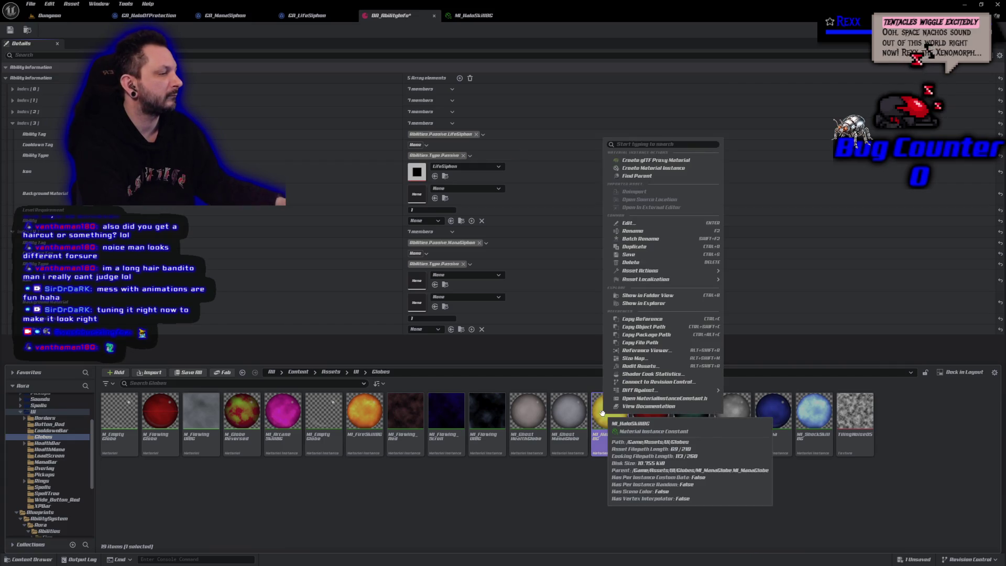
pyautogui.click(632, 247)
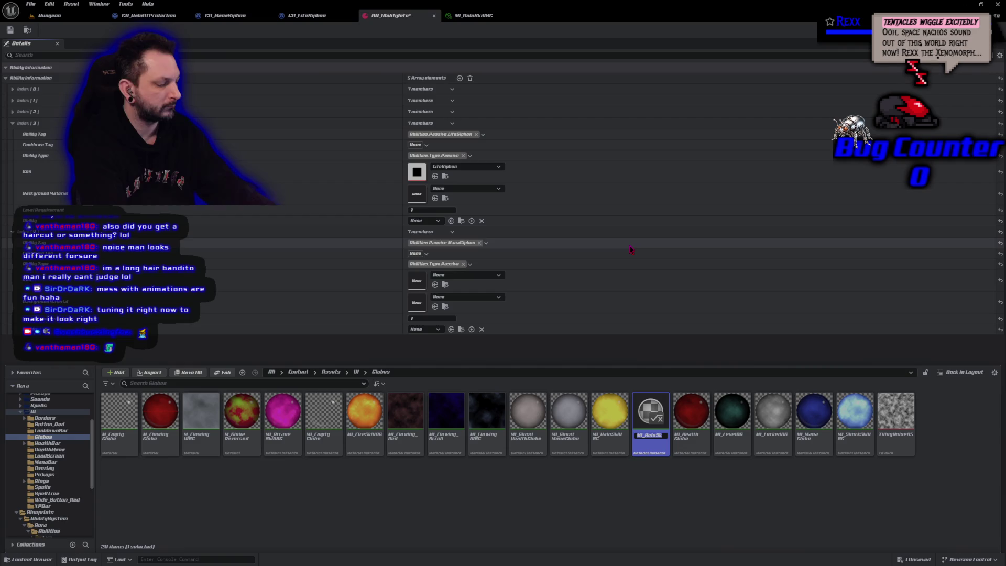
pyautogui.press('BackSpace')
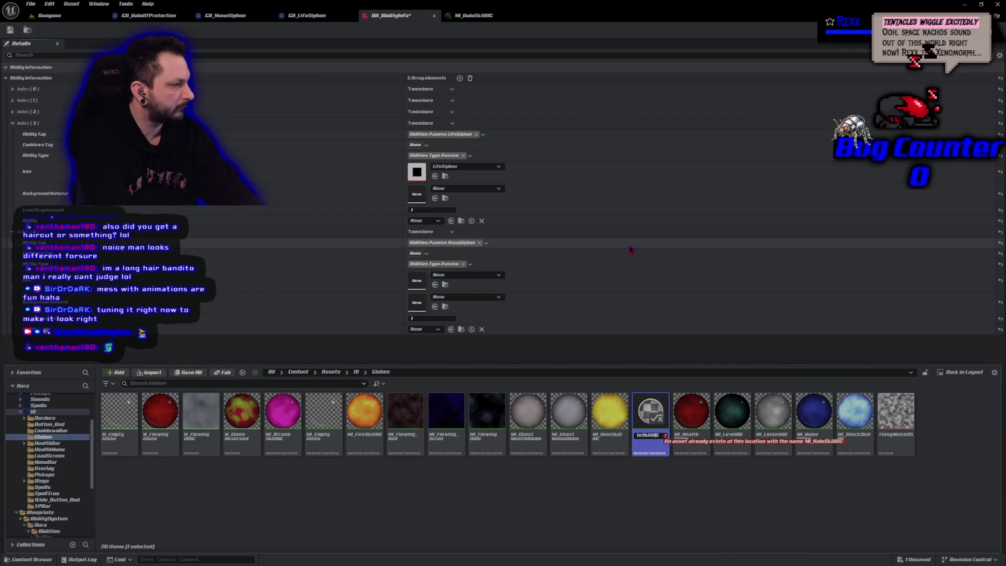
pyautogui.write('f')
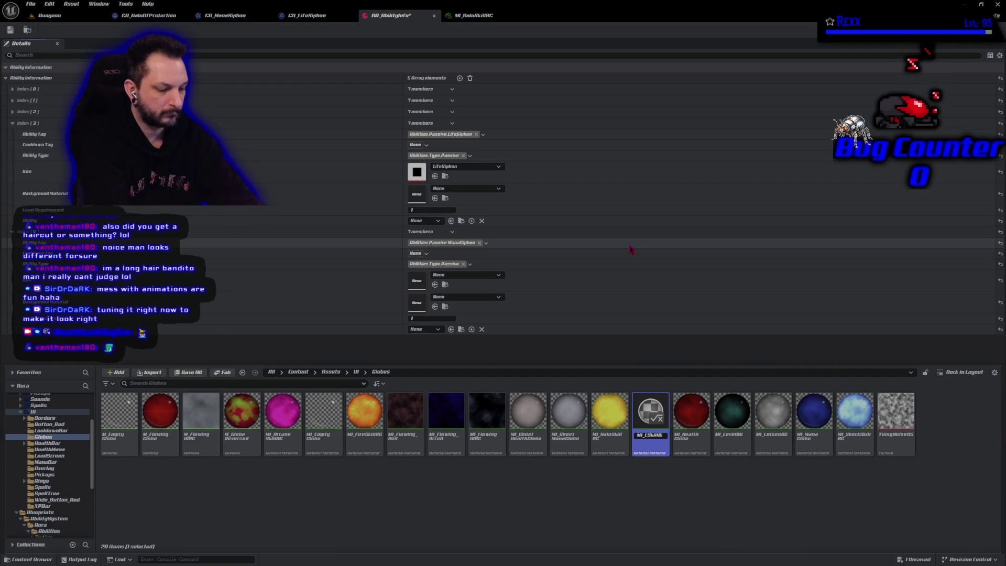
pyautogui.write('feSi')
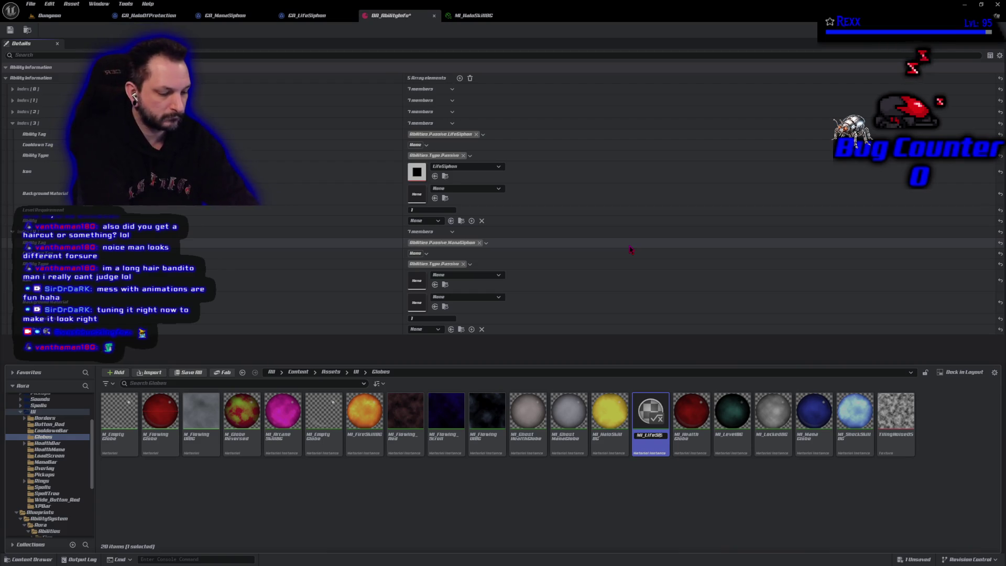
pyautogui.write('phonSkillBG')
pyautogui.press('Return')
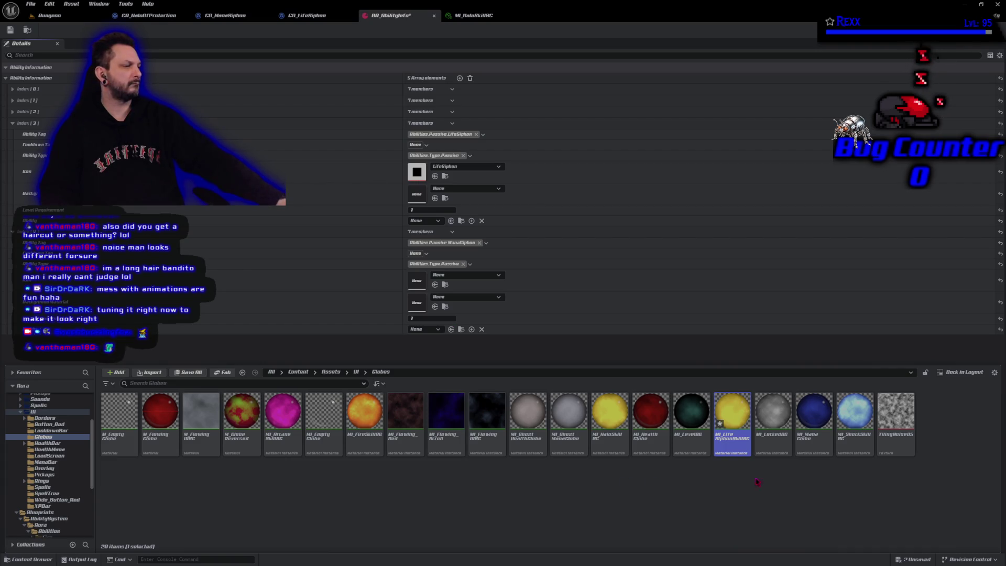
# Step: Open MI_LifeSiphonSkillBG, recolour its globe to a sampled red, and save it
pyautogui.doubleClick(740, 423)
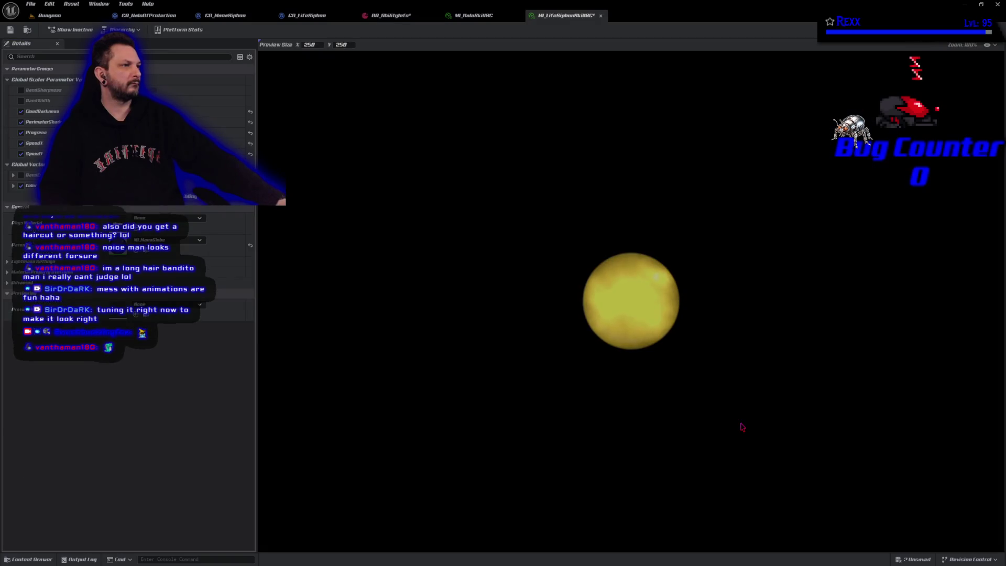
pyautogui.click(518, 15)
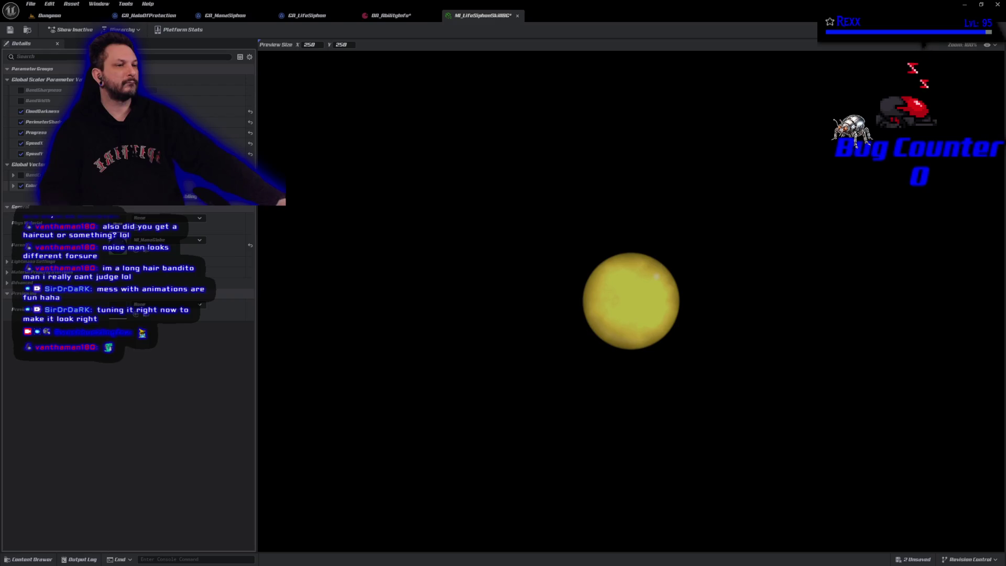
pyautogui.click(152, 186)
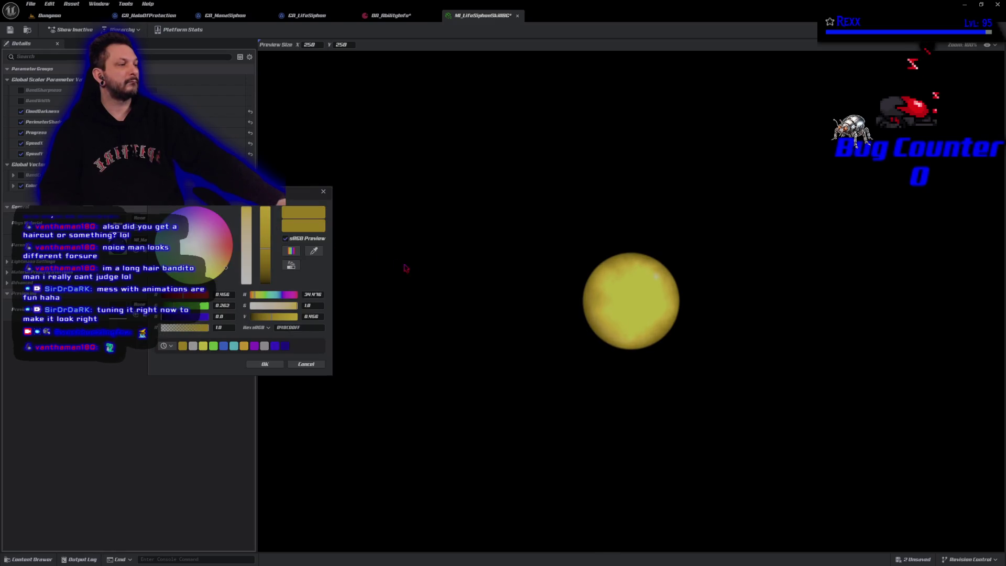
pyautogui.click(314, 251)
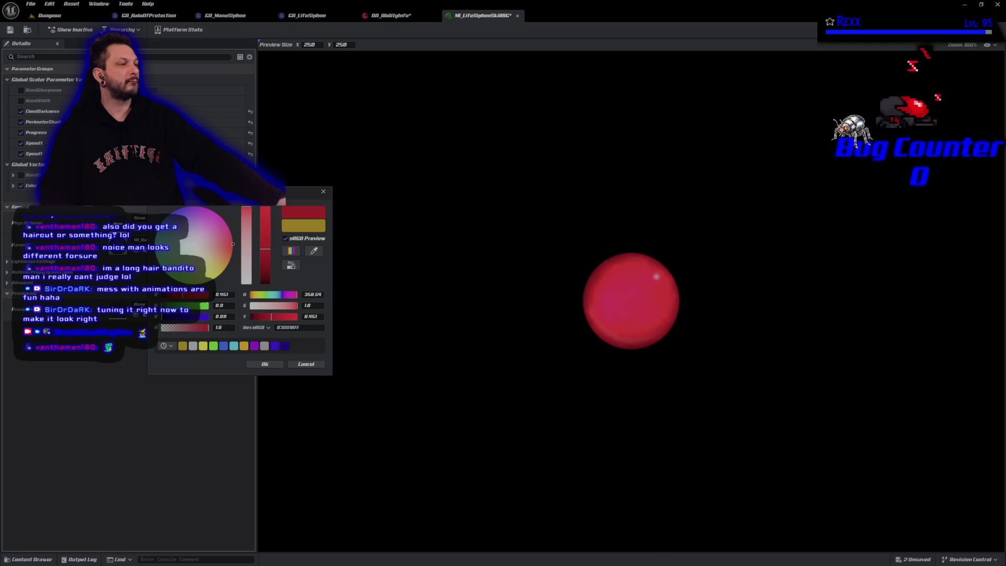
pyautogui.click(265, 363)
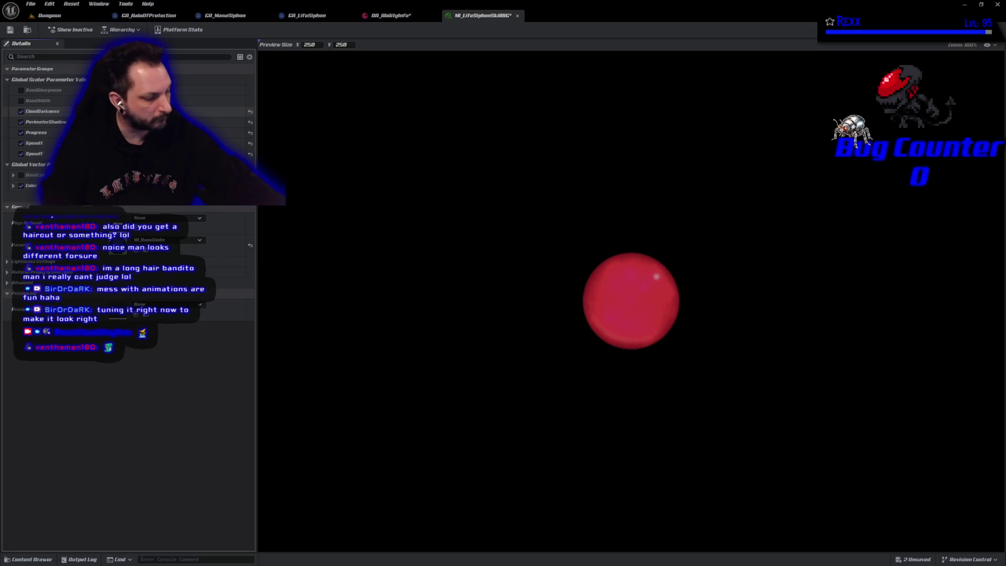
pyautogui.hotkey('ctrl', 's')
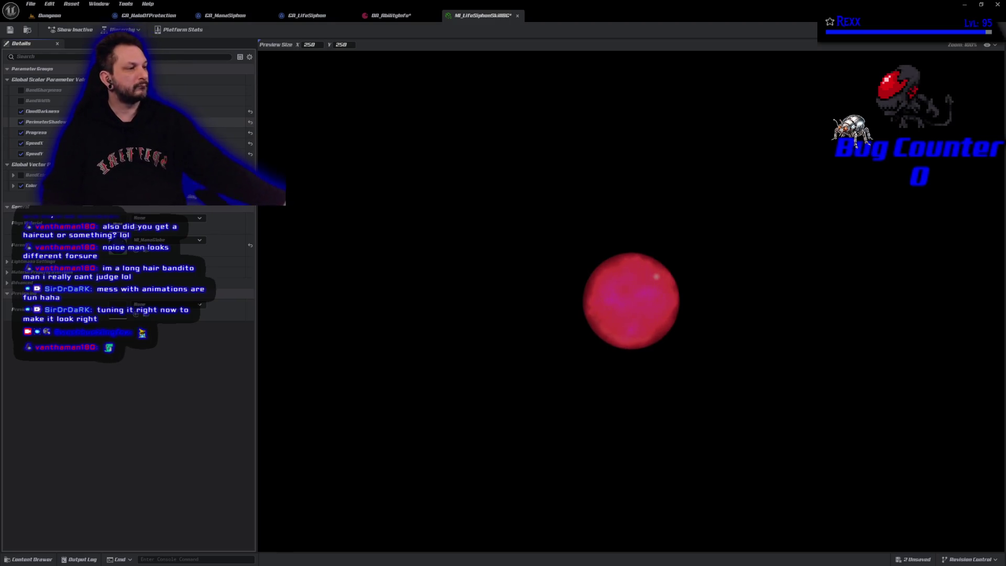
pyautogui.hotkey('ctrl', 's')
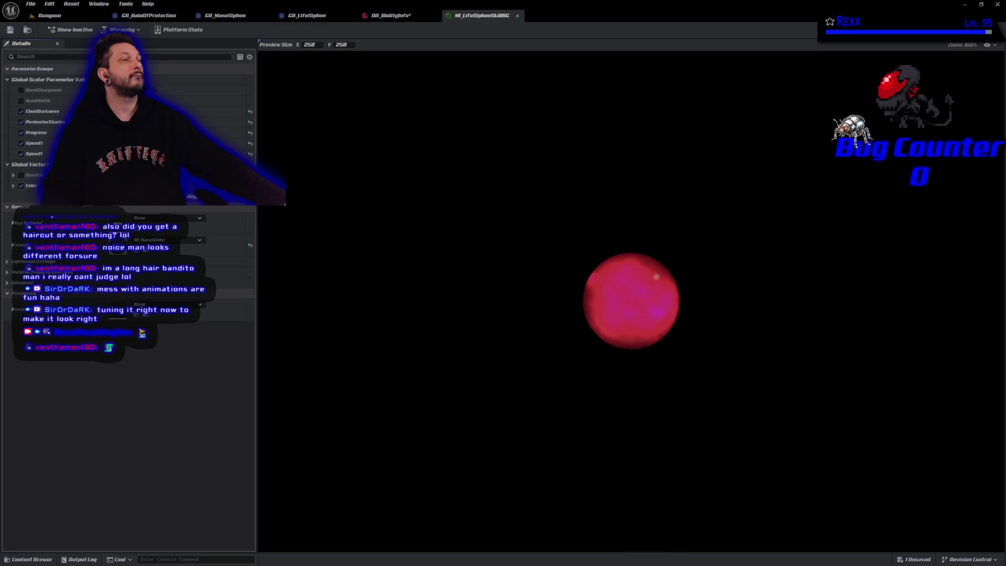
# Step: Brighten the MI_LifeSiphonSkillBG globe to plain red, save it, and return to DA_AbilityInfo
pyautogui.click(157, 185)
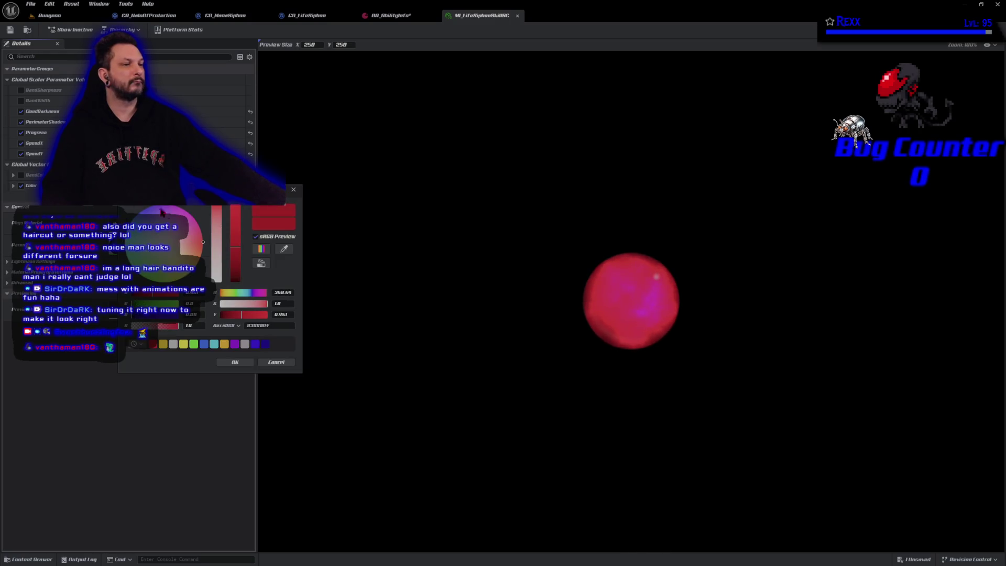
pyautogui.click(284, 249)
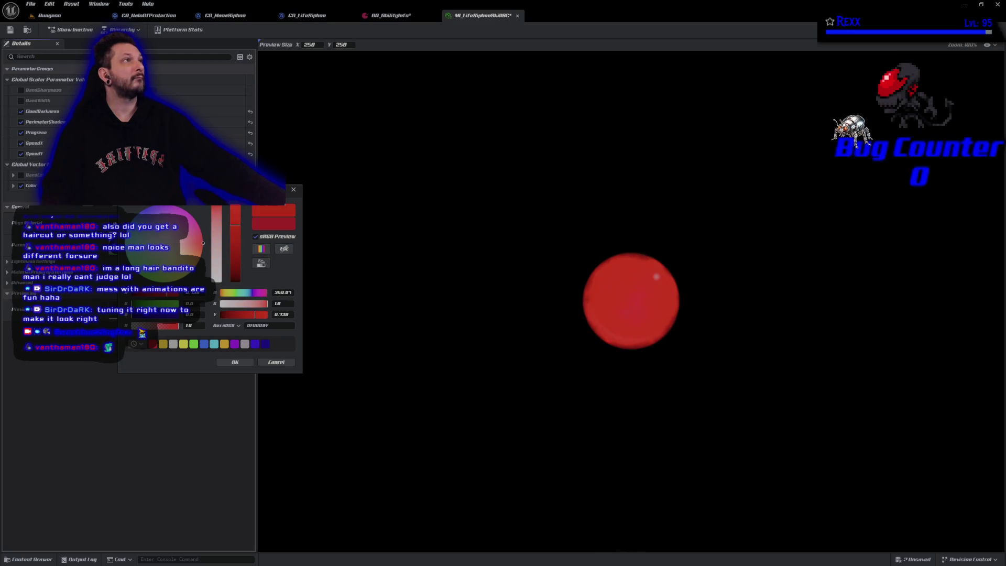
pyautogui.click(235, 362)
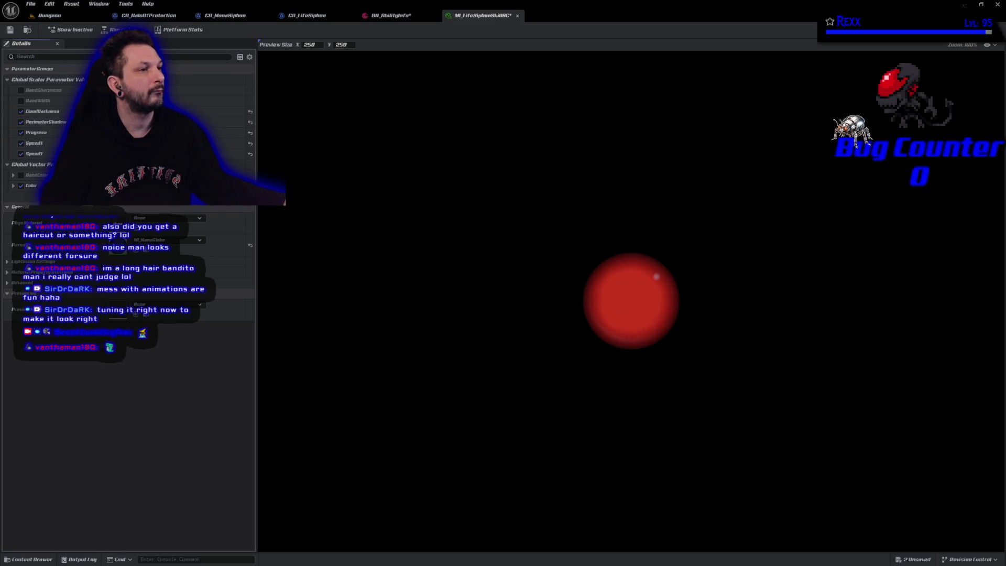
pyautogui.click(10, 30)
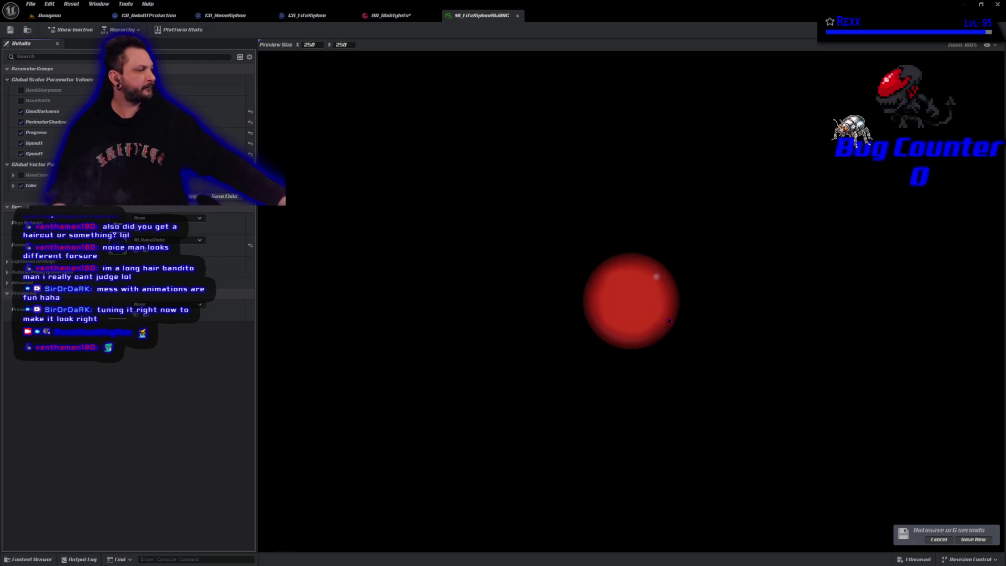
pyautogui.click(973, 539)
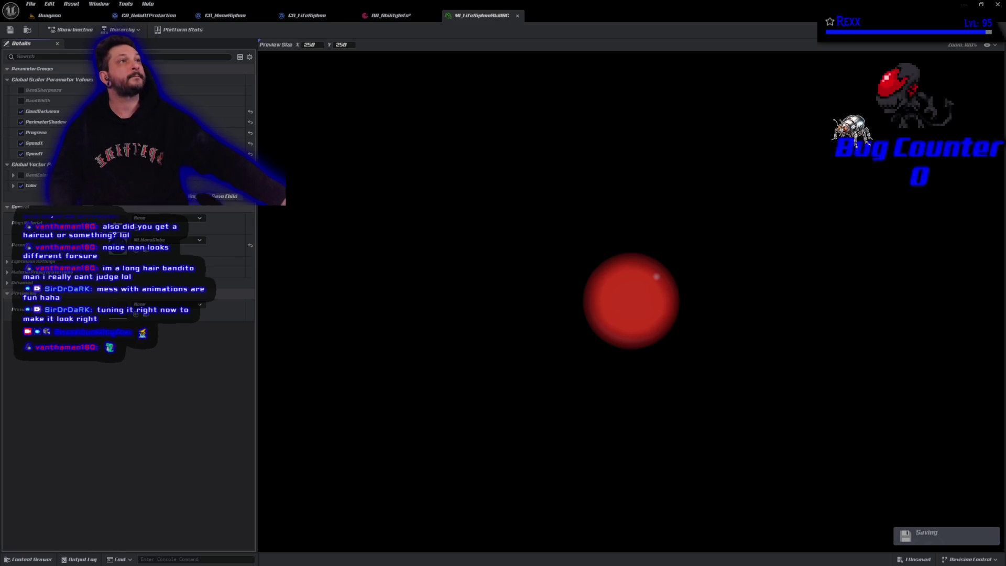
pyautogui.click(388, 16)
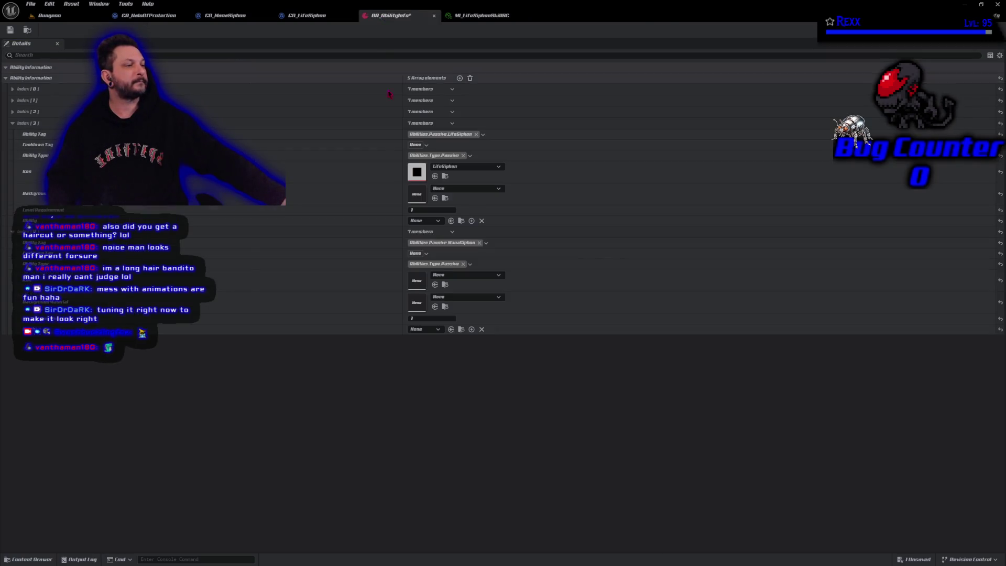
# Step: Give Index [3] the MI_LifeSiphonSkillBG background and GA_LifeSiphon ability, and save
pyautogui.click(434, 198)
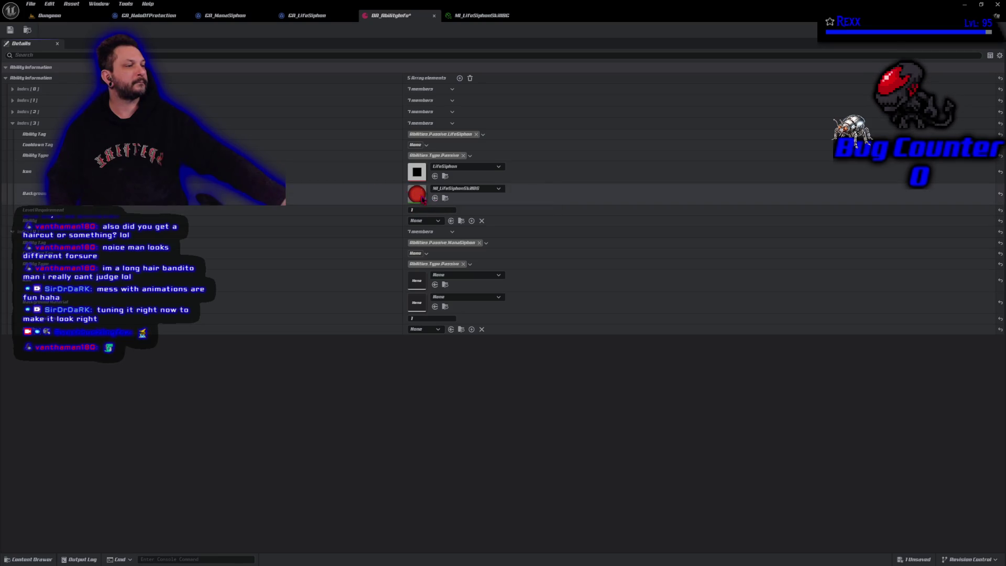
pyautogui.click(10, 30)
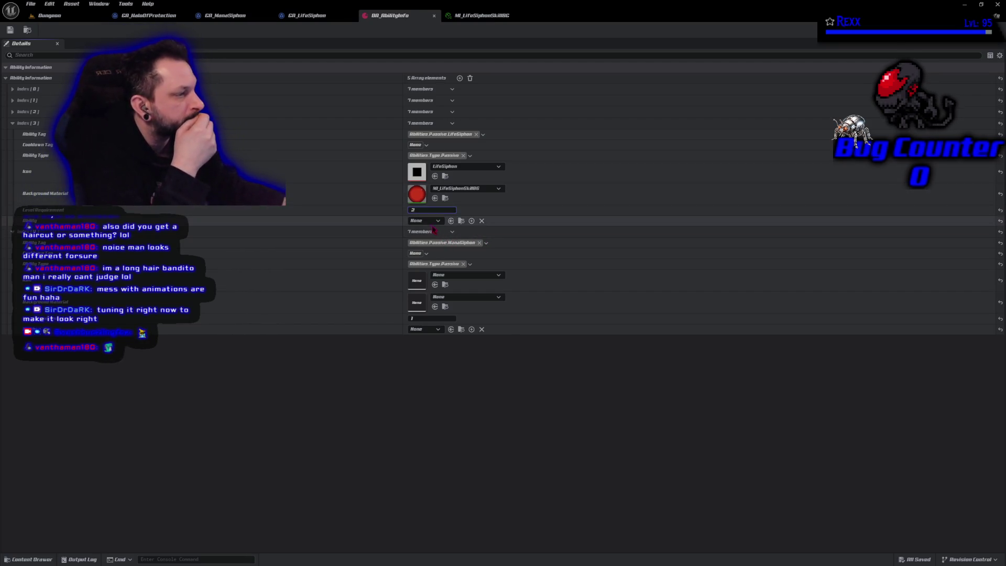
pyautogui.click(434, 221)
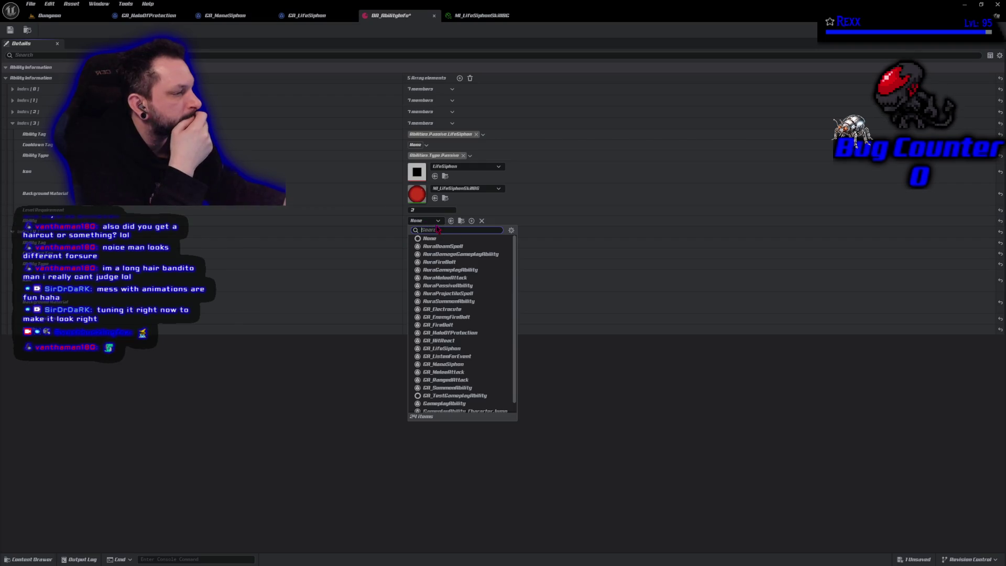
pyautogui.click(443, 348)
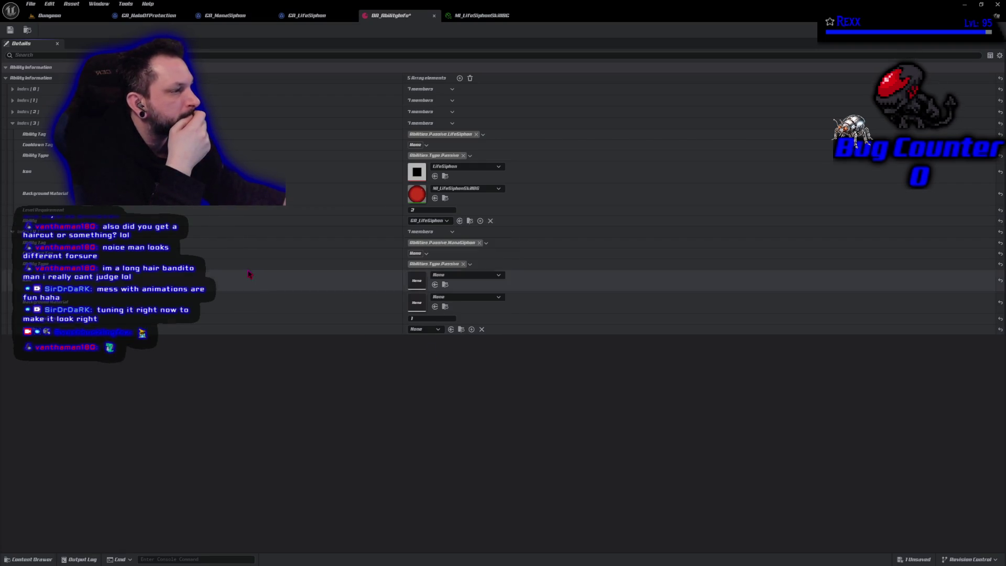
pyautogui.click(10, 31)
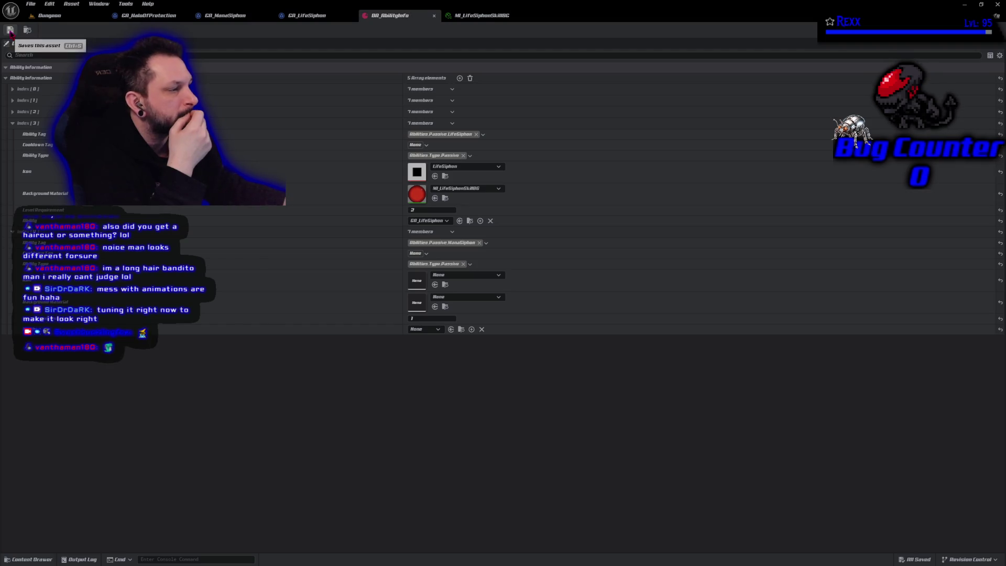
# Step: Search the next entry's image asset list for 'mnaana' without choosing, then collapse Index [3]
pyautogui.click(442, 275)
pyautogui.write('mnan')
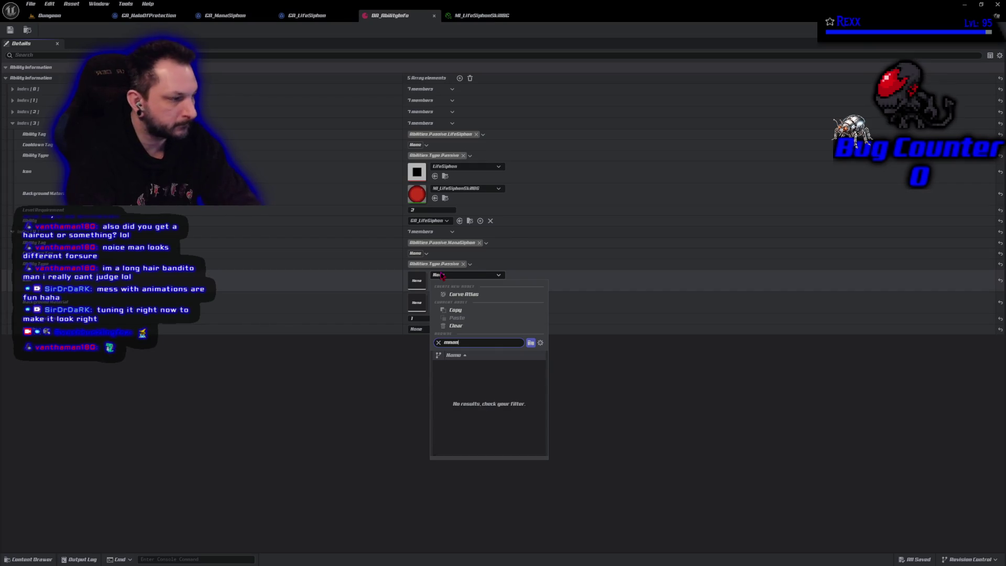
pyautogui.write('ana')
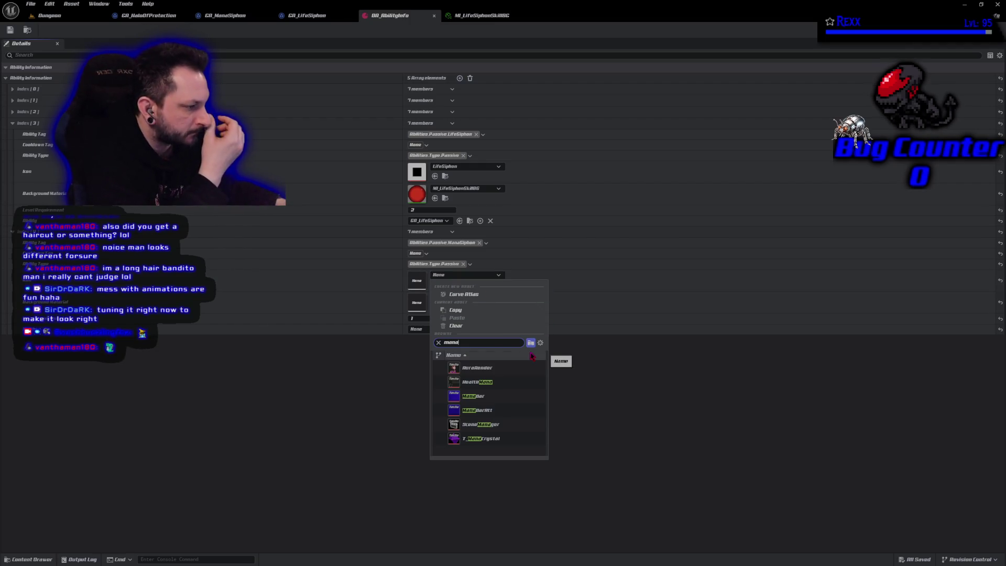
pyautogui.click(278, 458)
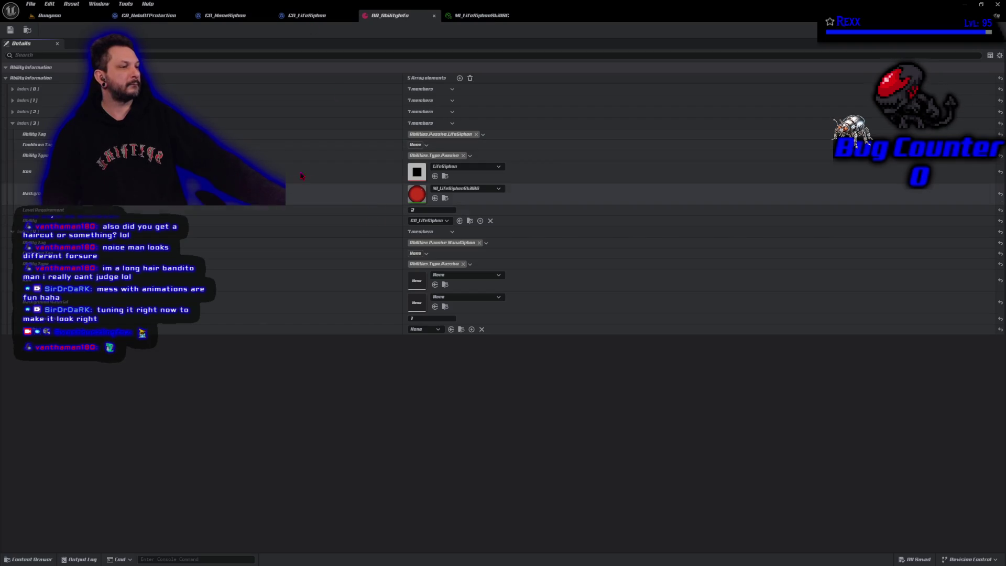
pyautogui.click(12, 124)
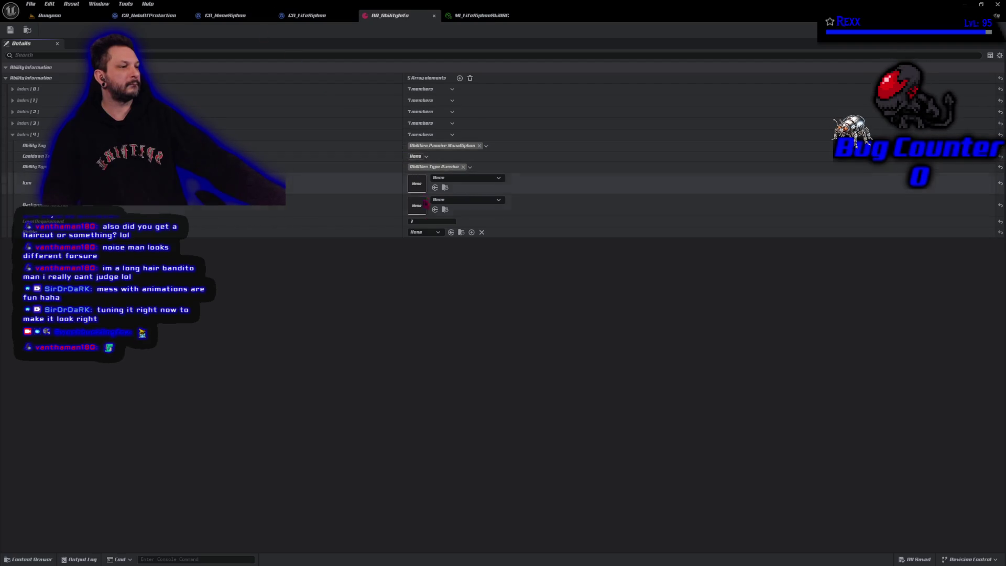
# Step: Give ManaSiphon level requirement 2, ability GA_ManaSiphon and the LifeSiphon icon, then save
pyautogui.write('2')
pyautogui.press('Return')
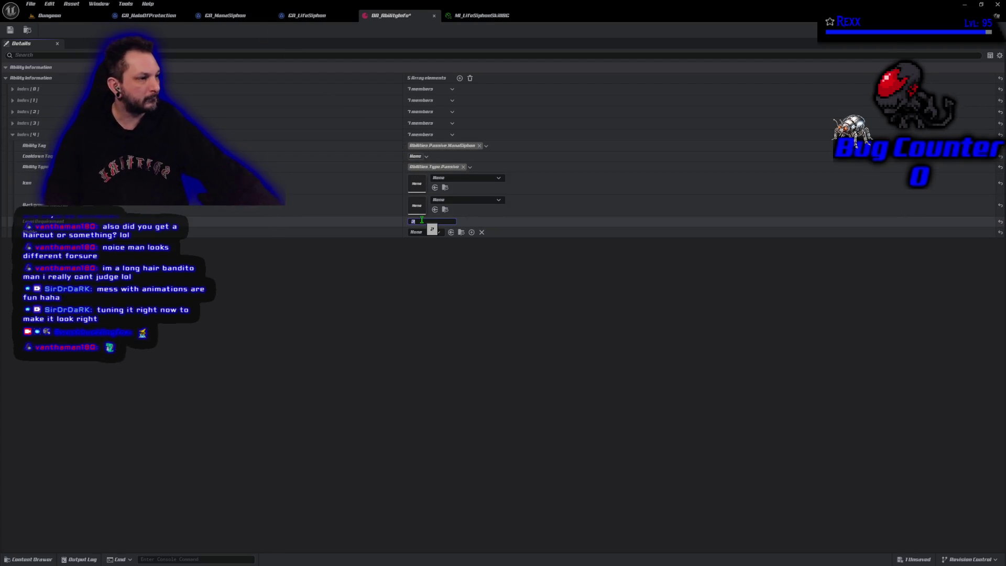
pyautogui.click(423, 232)
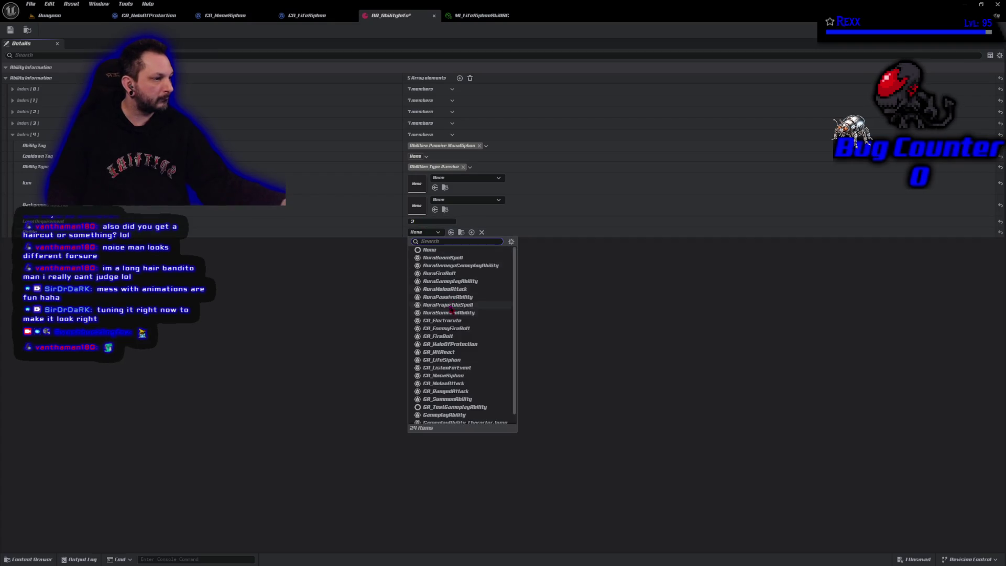
pyautogui.click(460, 376)
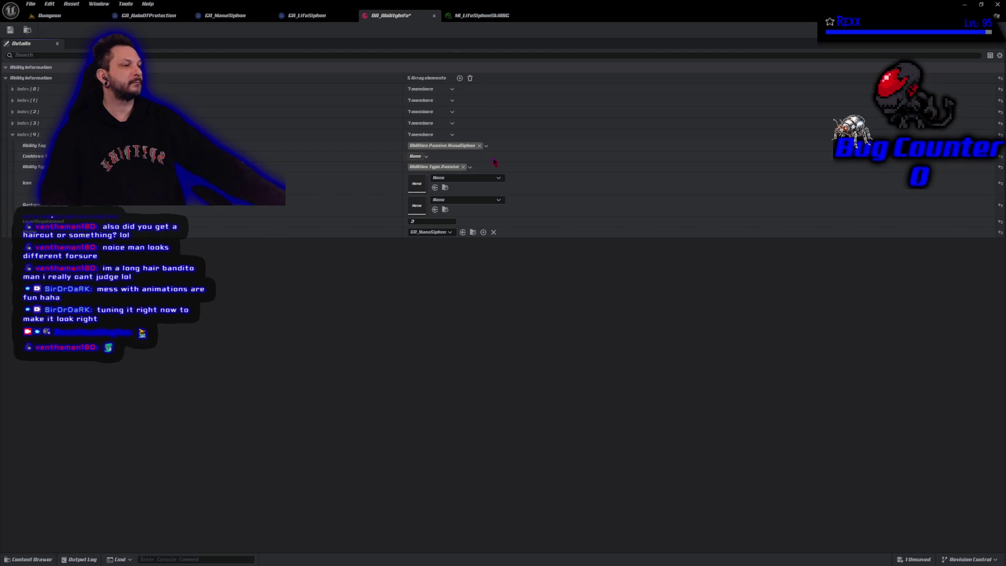
pyautogui.click(465, 179)
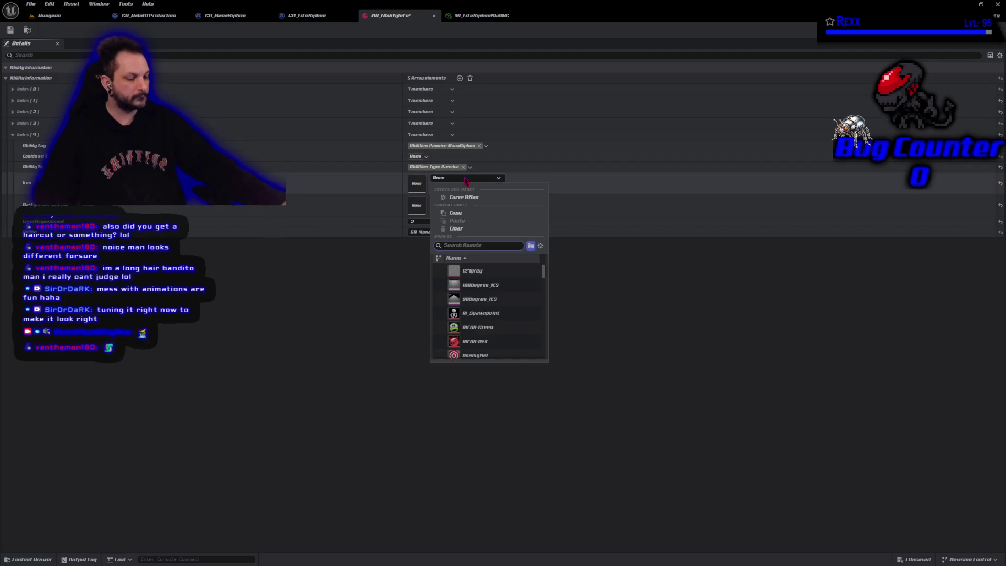
pyautogui.write('life')
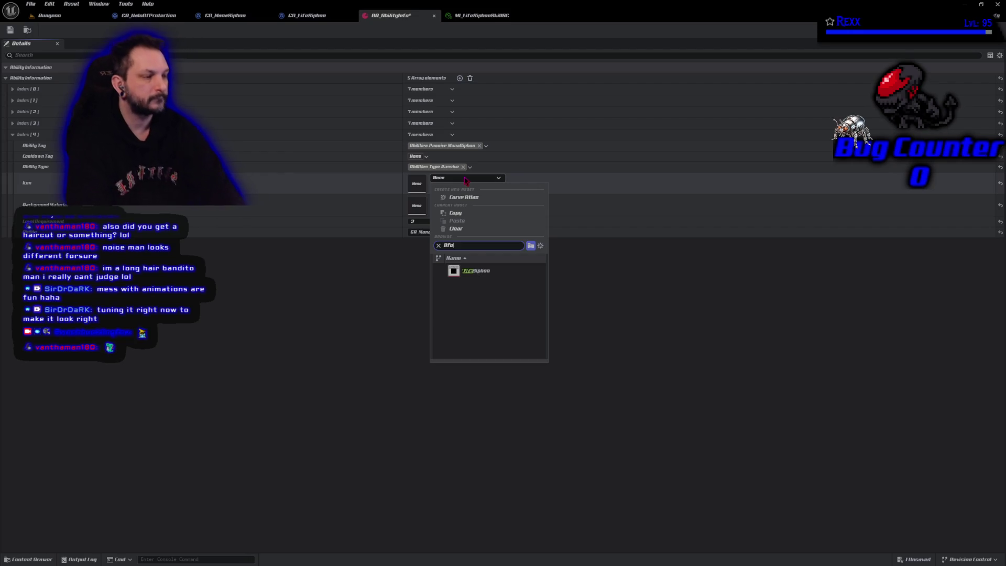
pyautogui.click(476, 273)
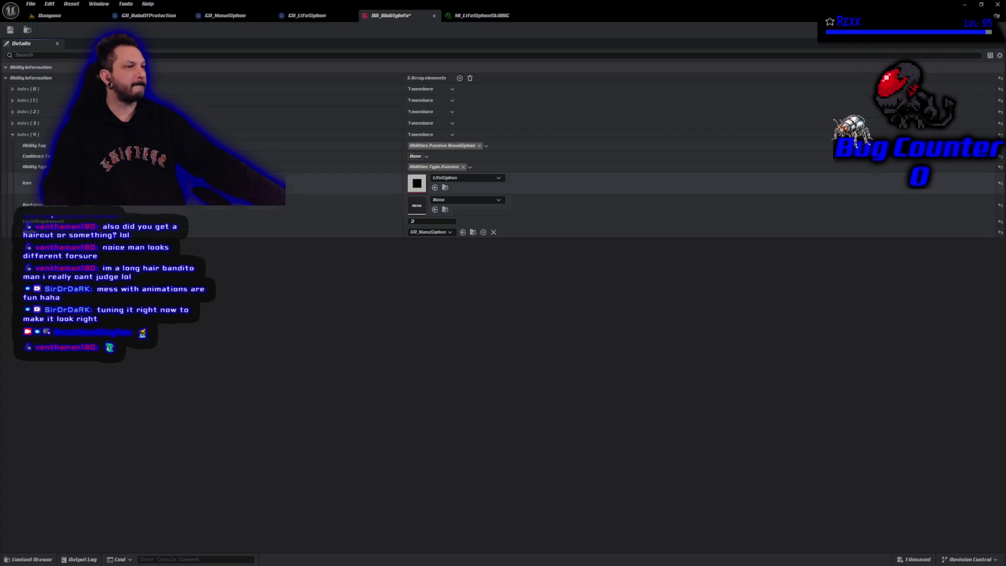
pyautogui.click(10, 29)
# Step: Close the MI_LifeSiphonSkillBG editor and select the mana globe material in the Content Drawer
pyautogui.click(499, 16)
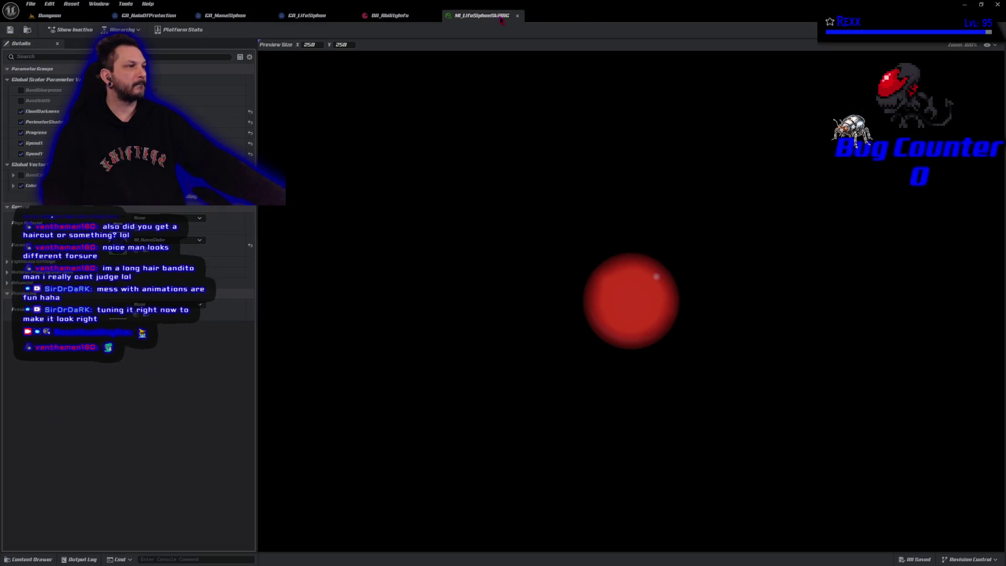
pyautogui.middleClick(500, 18)
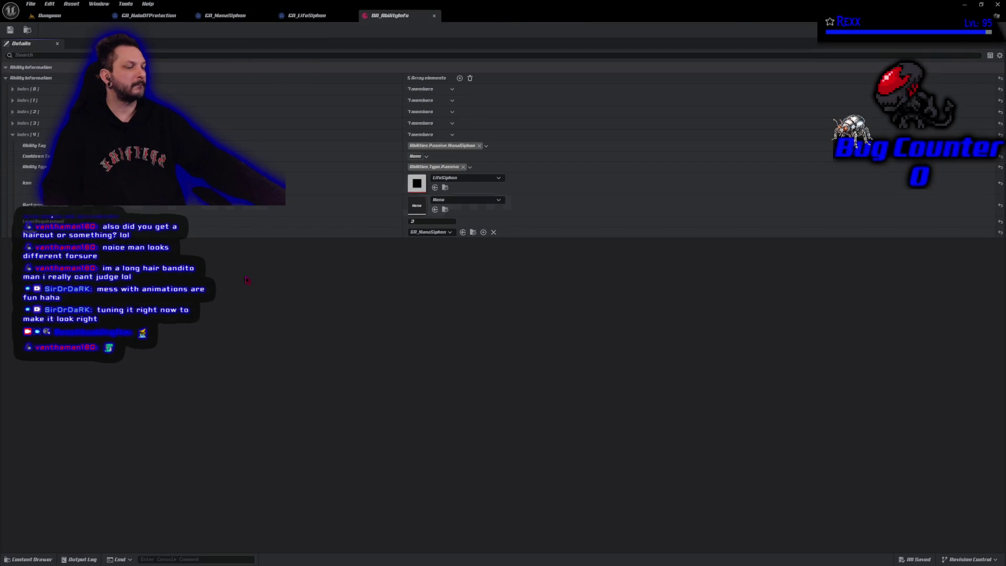
pyautogui.hotkey('ctrl', 'space')
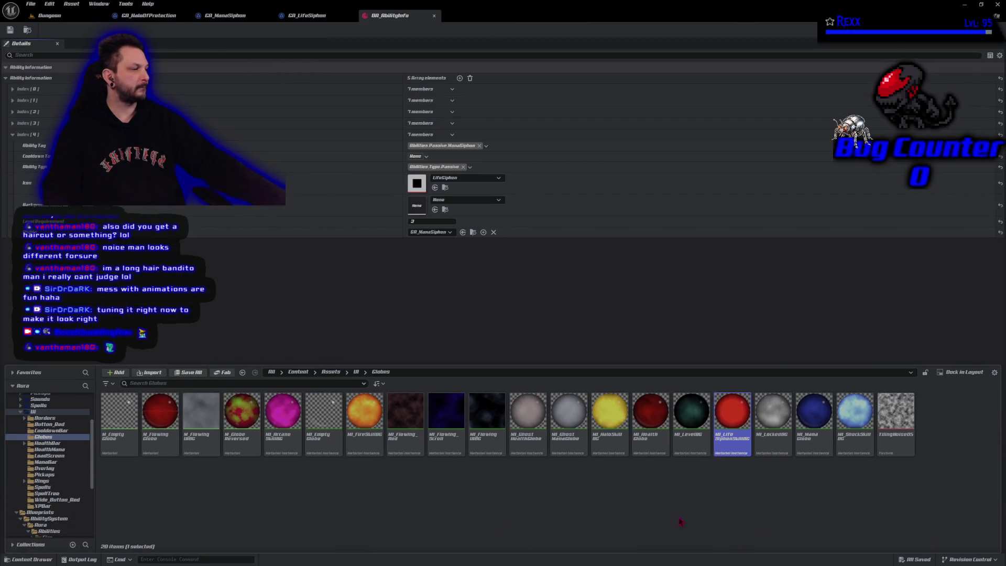
pyautogui.click(805, 436)
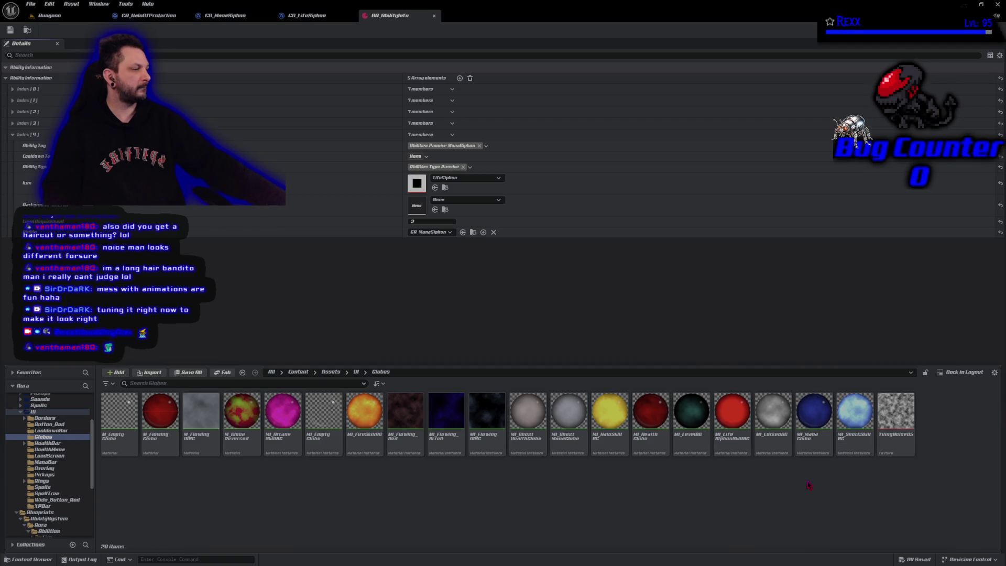
pyautogui.rightClick(805, 440)
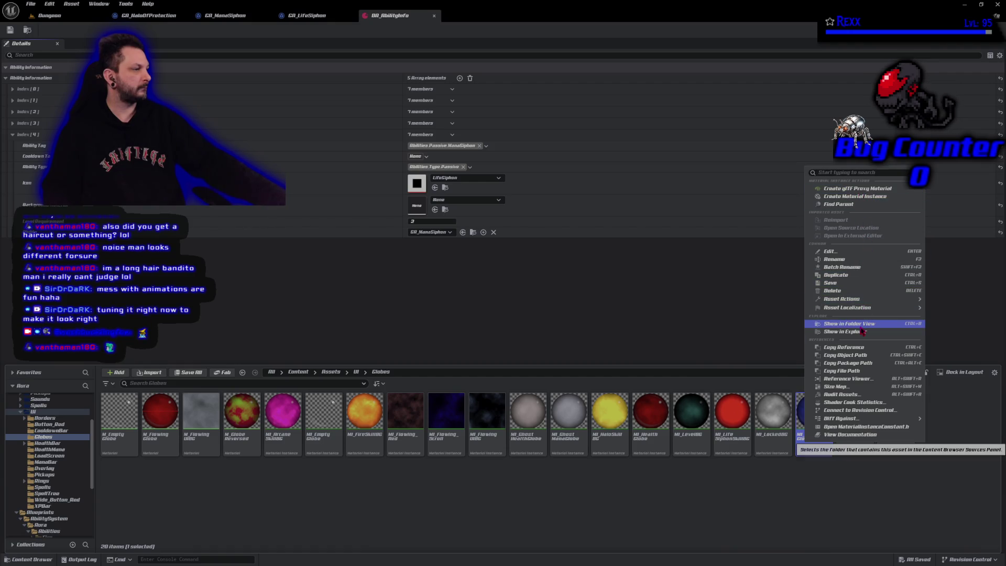
# Step: Duplicate MI_ManaGlobe as MI_ManaSiphonSkillBG and open the copy for editing
pyautogui.click(851, 276)
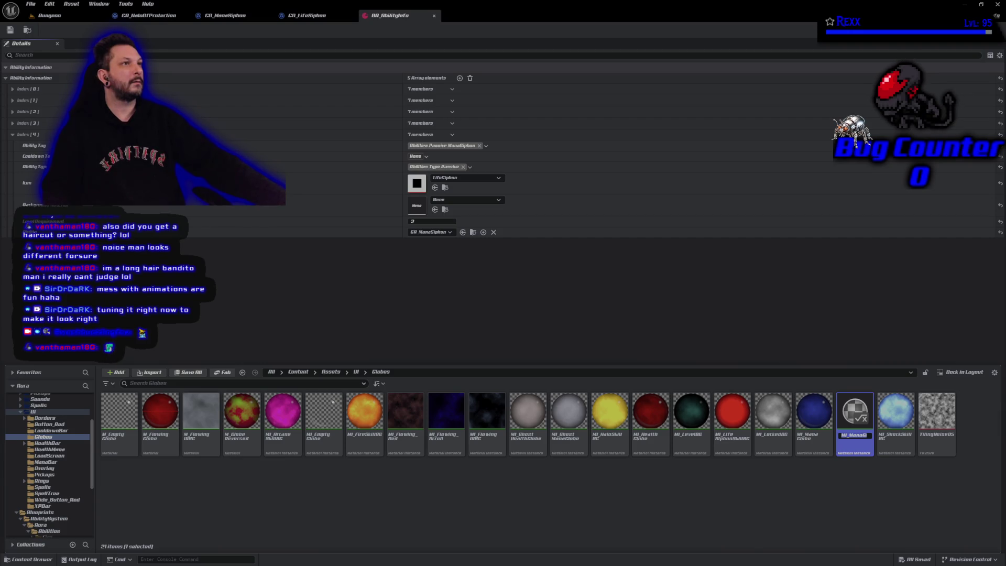
pyautogui.write('obe1')
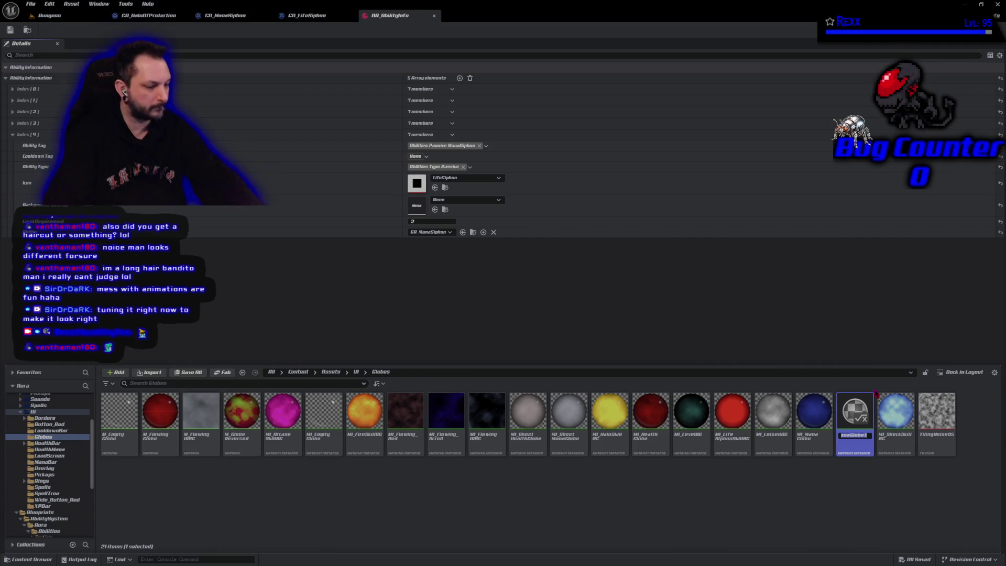
pyautogui.press('BackSpace')
pyautogui.press('BackSpace')
pyautogui.press('BackSpace')
pyautogui.write('Siphon')
pyautogui.press('Return')
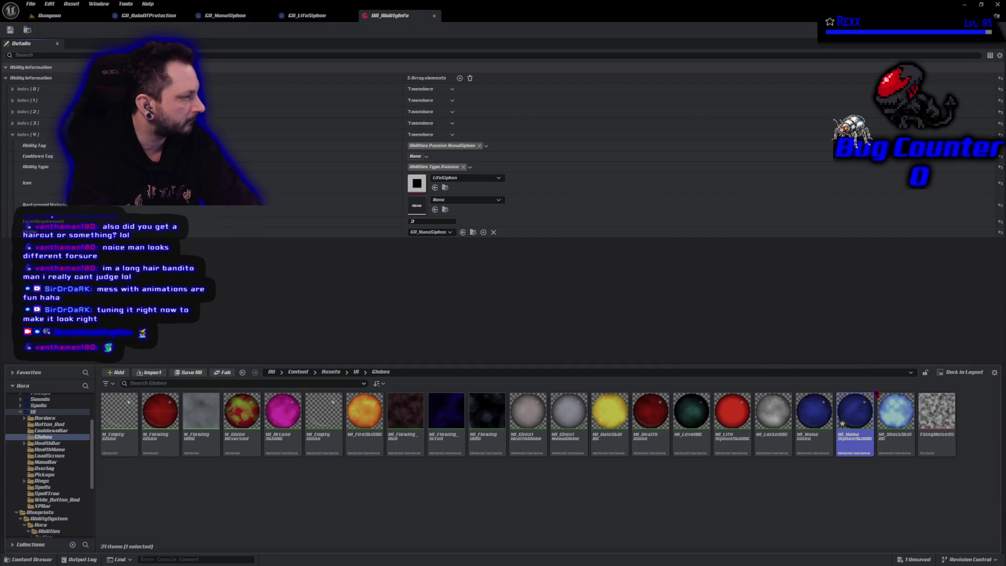
pyautogui.doubleClick(872, 398)
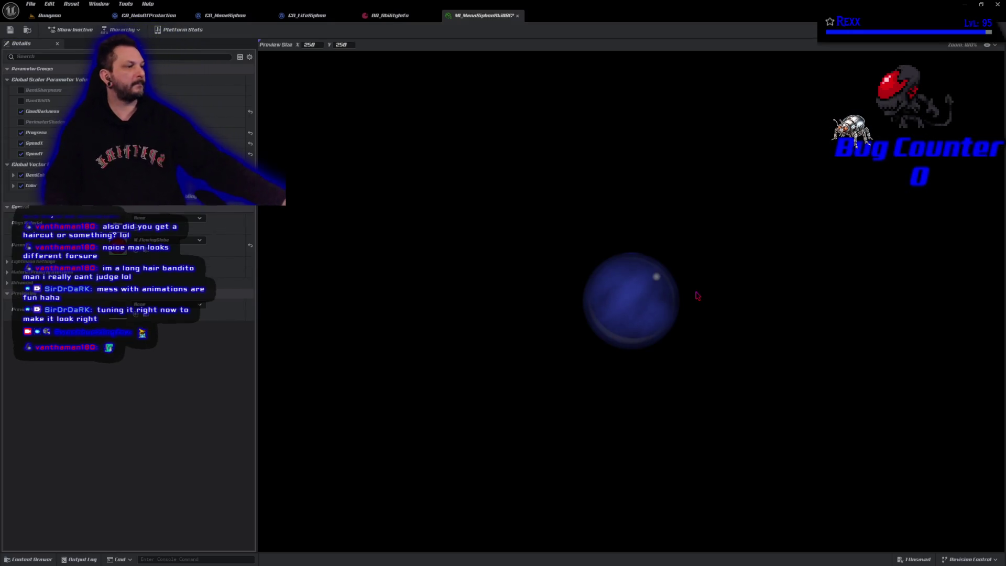
# Step: Set MI_ManaSiphonSkillBG's Color parameter to pale blue 5A6EFF
pyautogui.scroll(5, 697, 296)
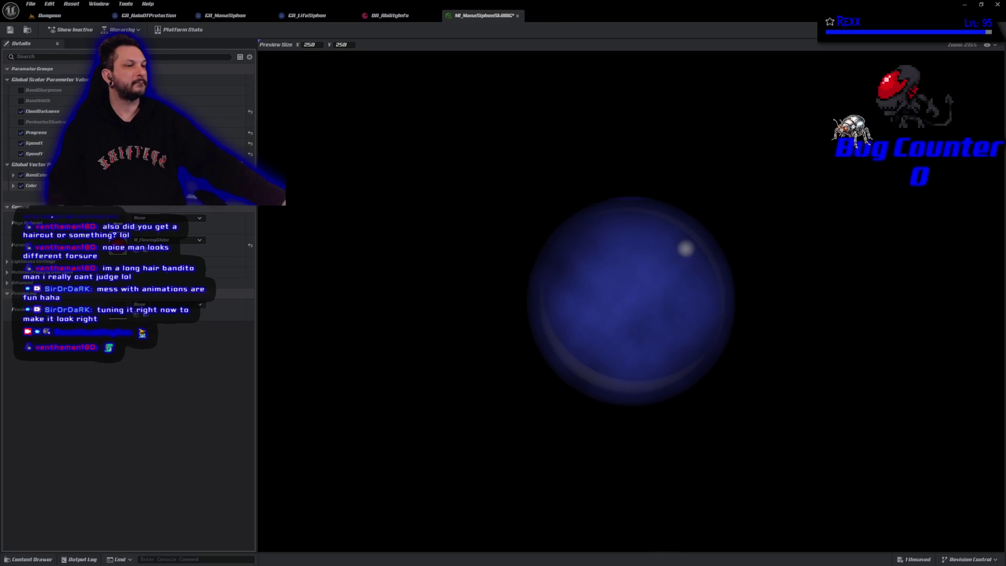
pyautogui.click(151, 187)
pyautogui.click(315, 251)
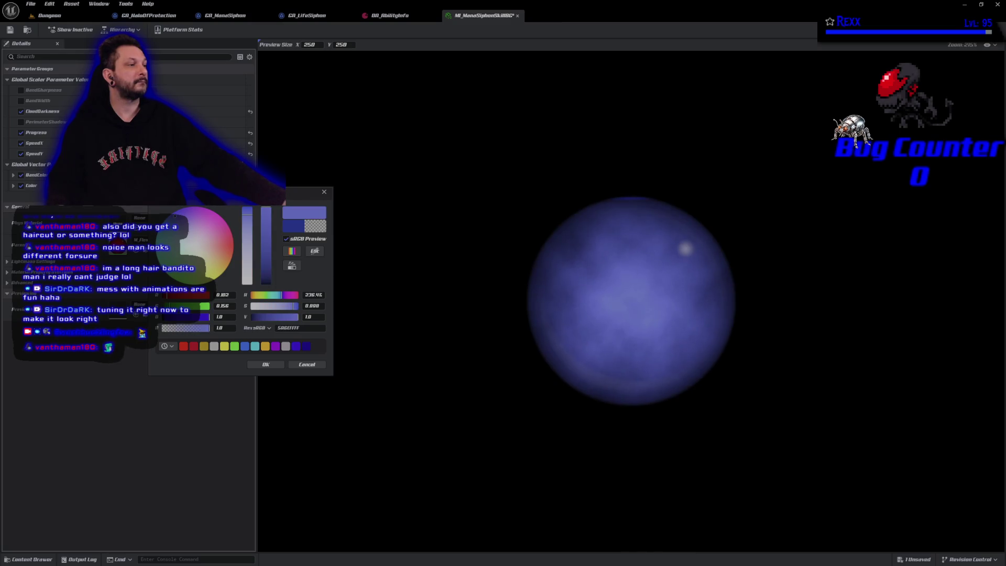
pyautogui.click(261, 366)
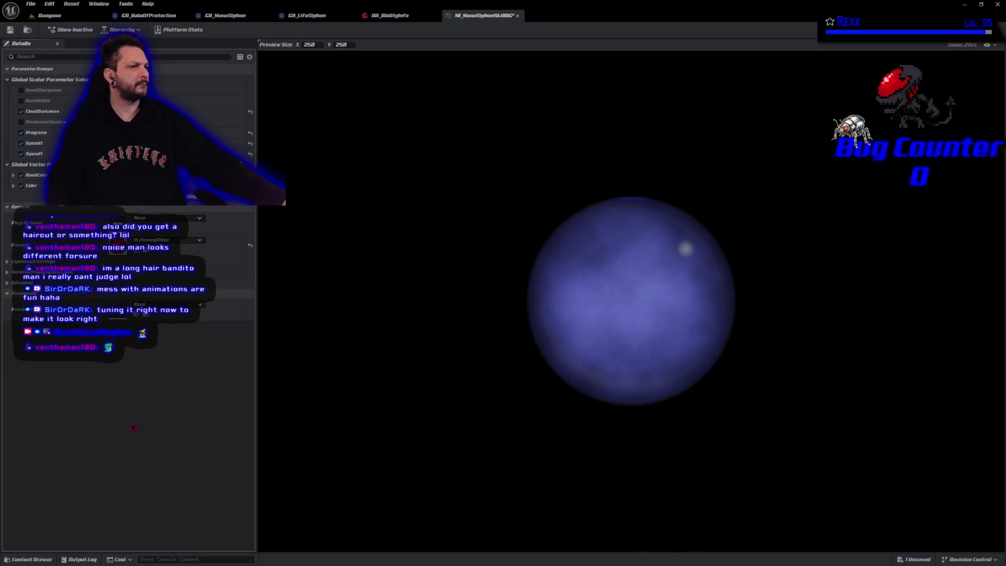
# Step: Saturate the globe colour to deep blue 0045FF, enable PerimeterShadow, and save
pyautogui.click(149, 186)
pyautogui.click(297, 228)
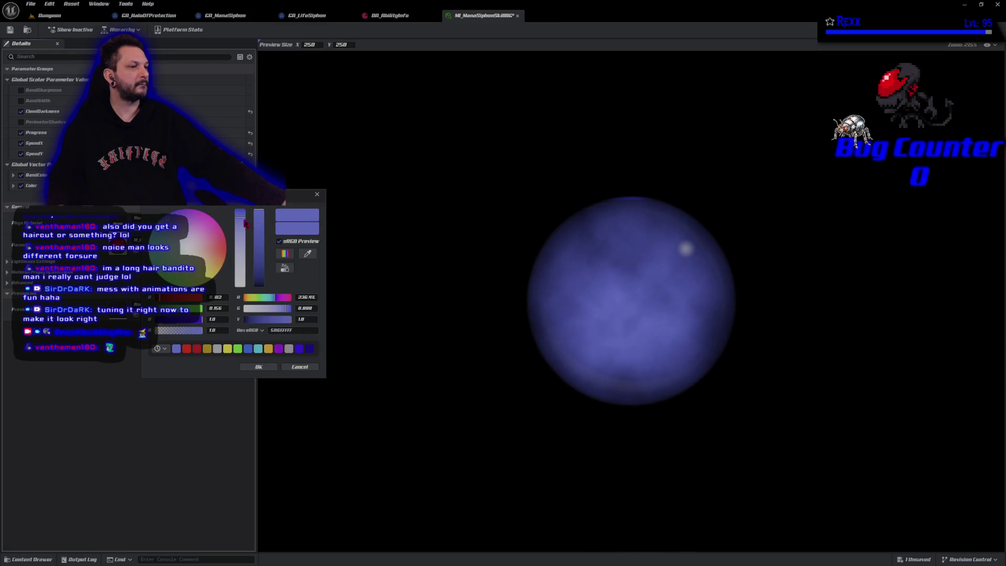
pyautogui.moveTo(240, 218)
pyautogui.mouseDown()
pyautogui.moveTo(239, 204)
pyautogui.moveTo(234, 213)
pyautogui.mouseUp()
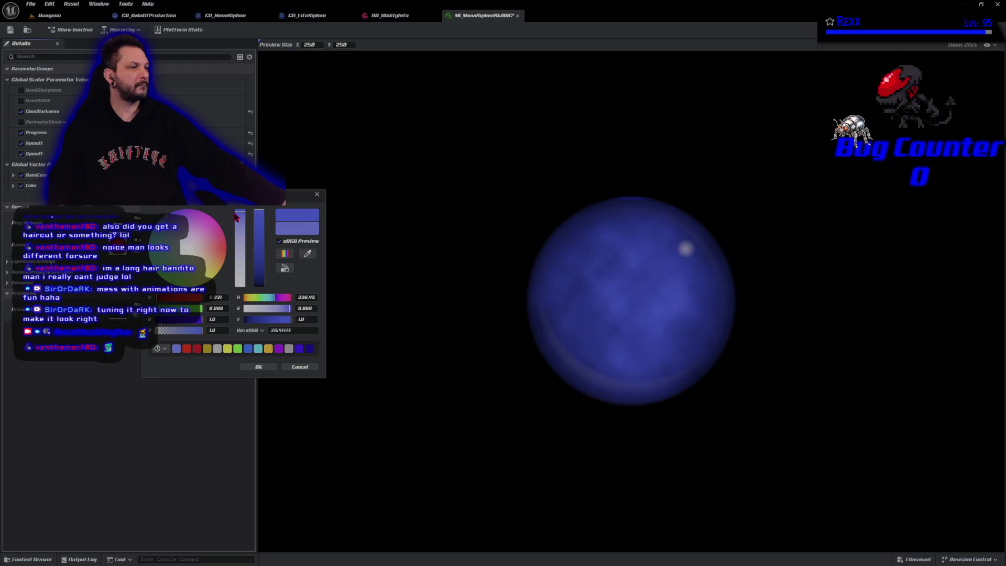
pyautogui.click(254, 368)
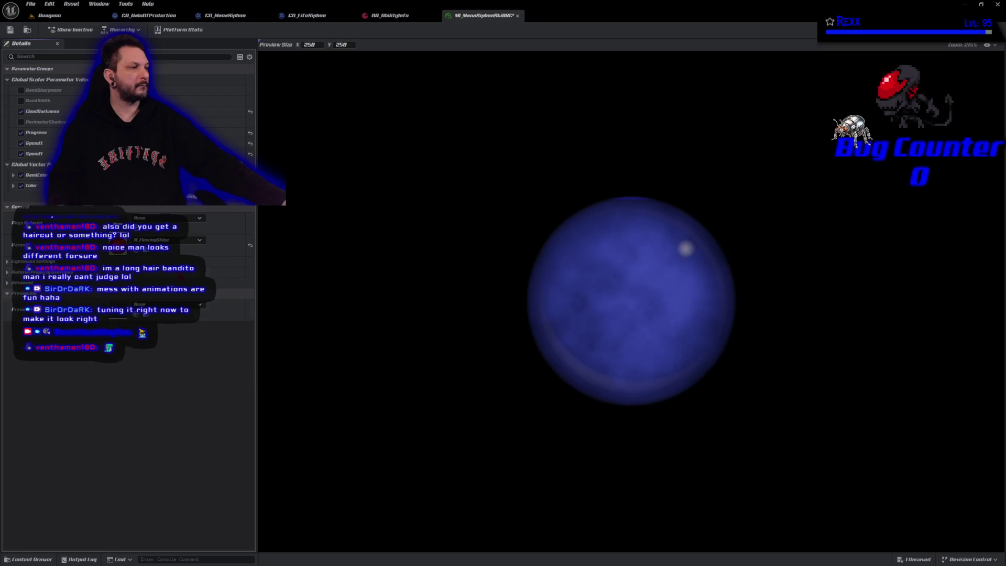
pyautogui.click(10, 30)
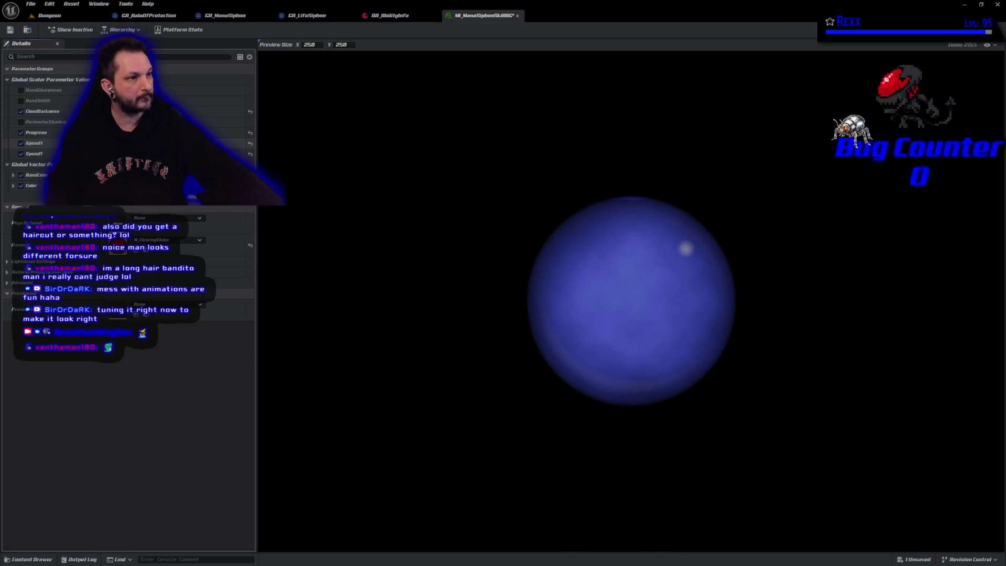
pyautogui.click(10, 30)
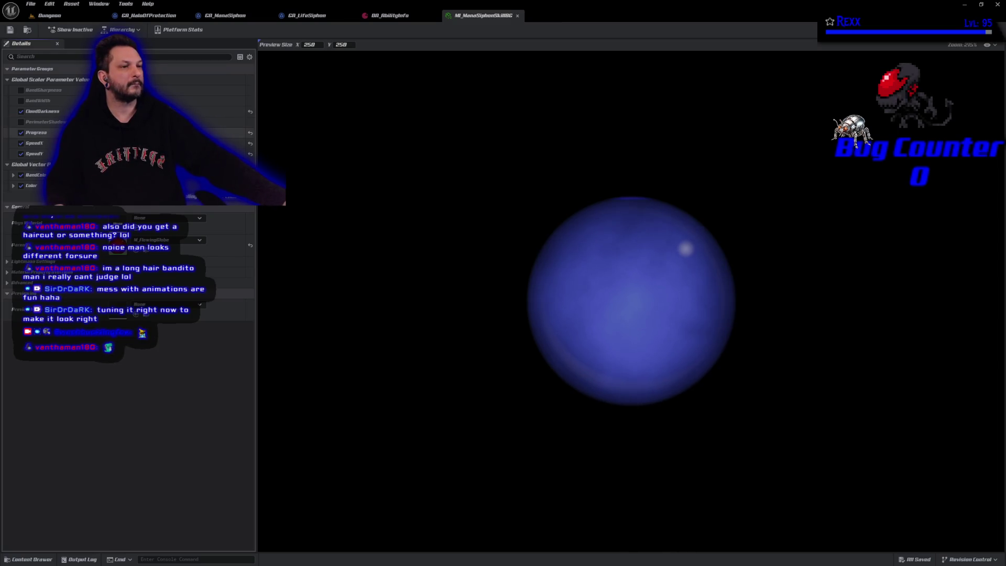
pyautogui.click(21, 122)
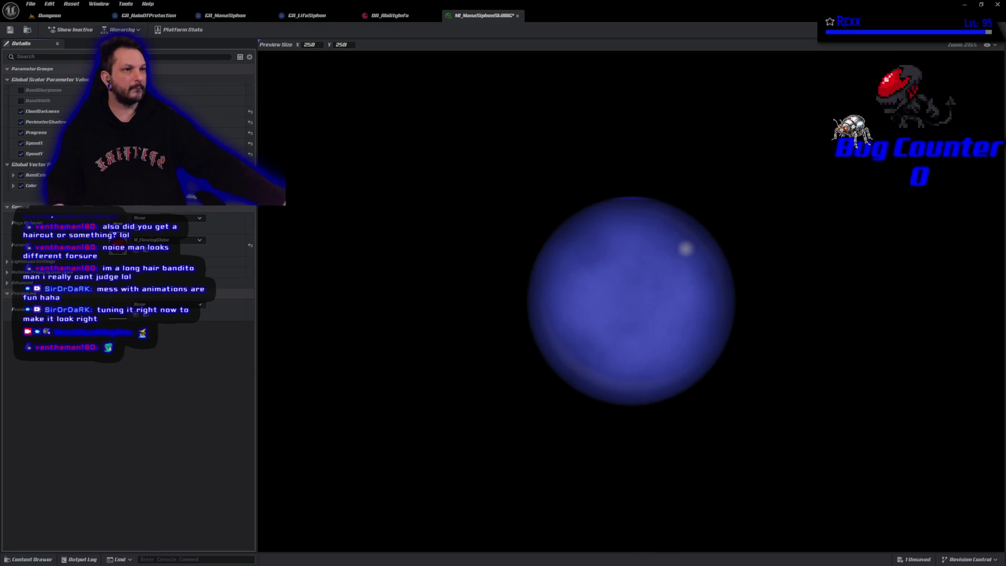
pyautogui.click(10, 30)
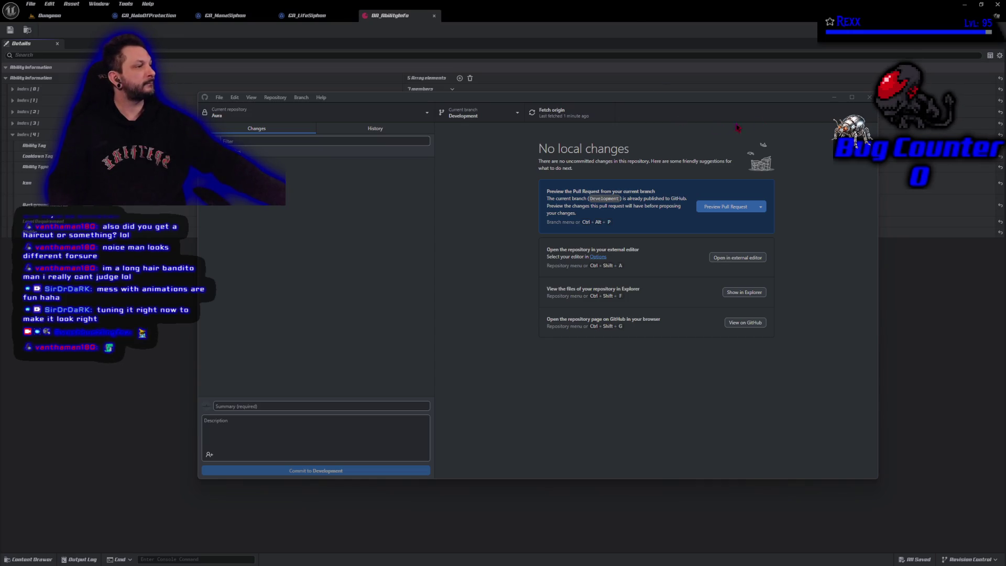
# Step: Close the GitHub Desktop window that reports no local changes
pyautogui.click(869, 98)
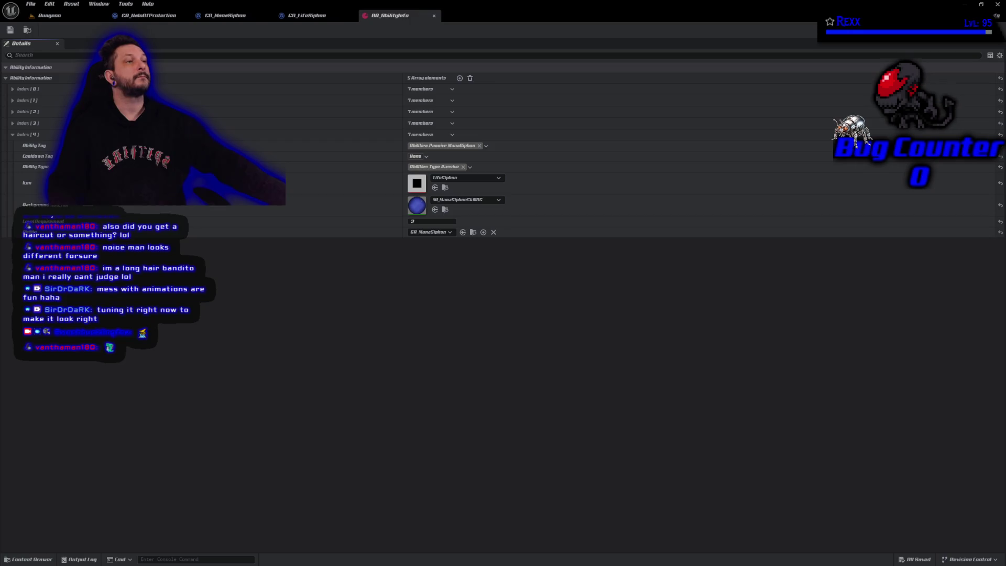
# Step: Close the GA_HaloOfProtection, GA_ManaSiphon and GA_LifeSiphon ability editors
pyautogui.middleClick(142, 17)
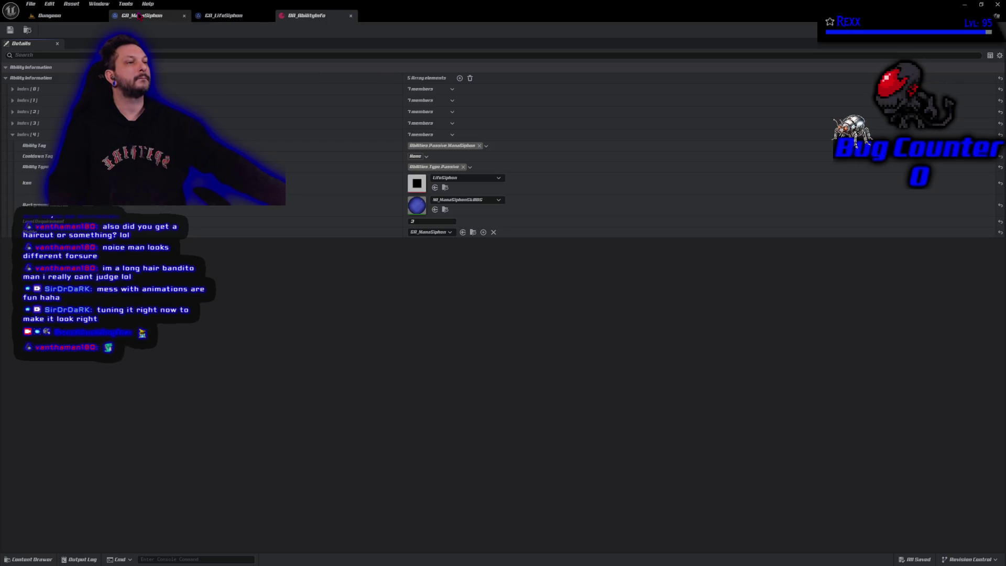
pyautogui.middleClick(140, 16)
pyautogui.middleClick(140, 16)
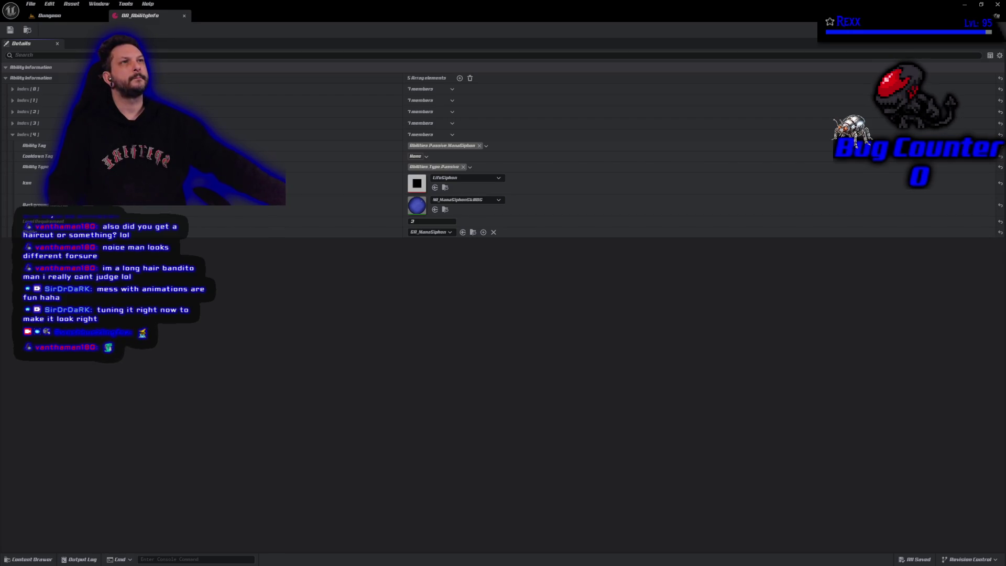
# Step: Browse to Content/Blueprints/UI/SpellMenu and open WBP_PassiveSpellTree
pyautogui.click(29, 559)
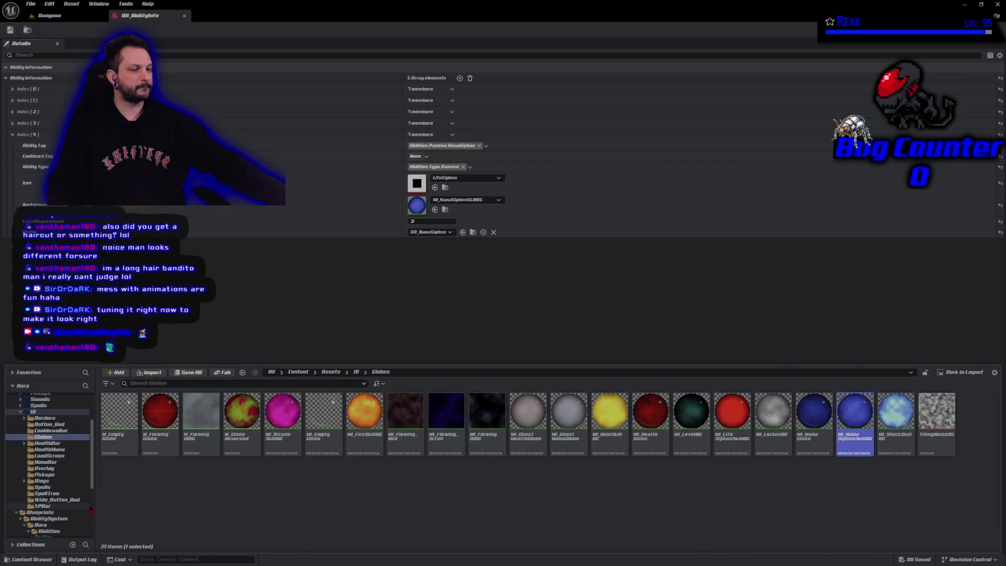
pyautogui.click(68, 513)
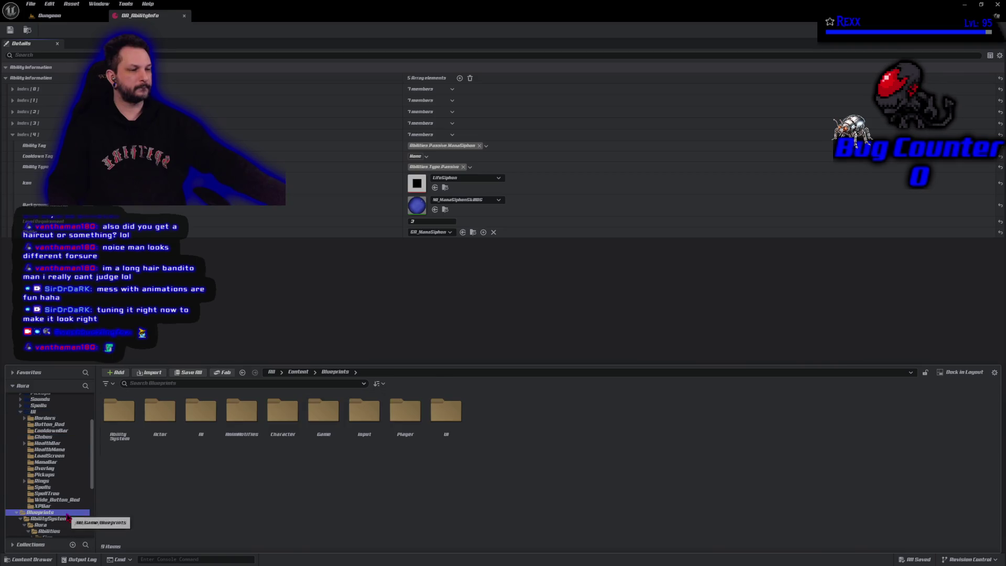
pyautogui.doubleClick(444, 413)
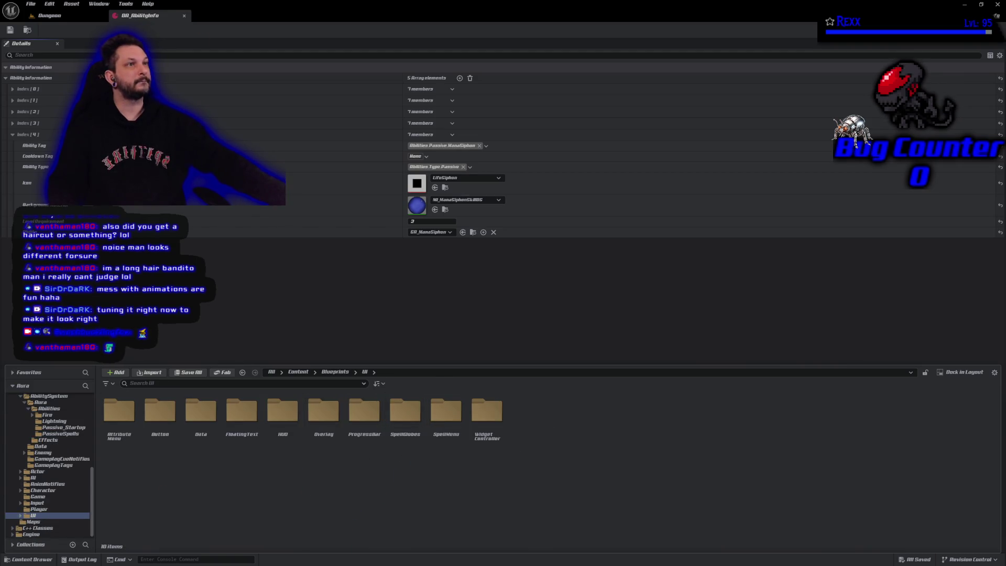
pyautogui.doubleClick(446, 411)
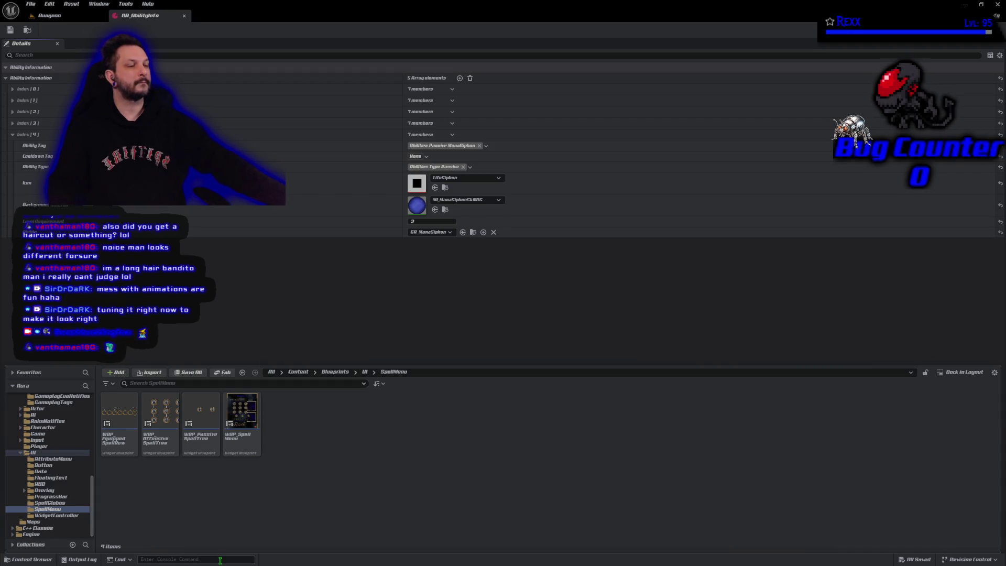
pyautogui.click(133, 439)
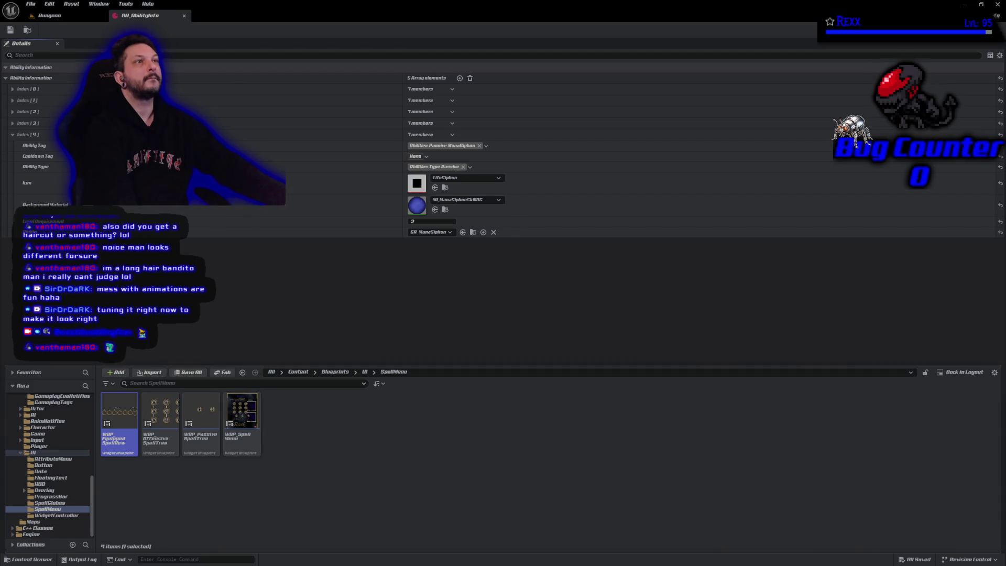
pyautogui.doubleClick(202, 425)
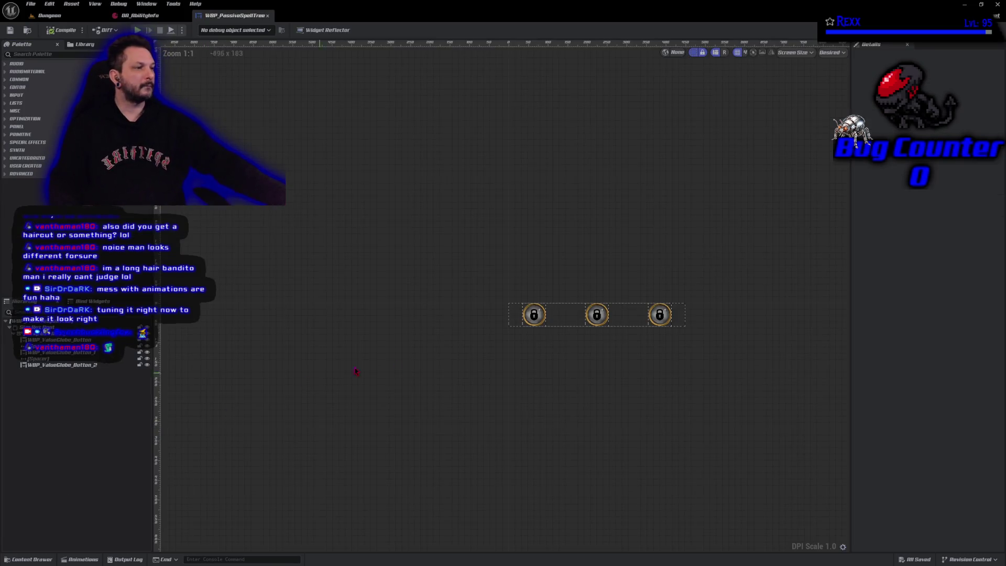
# Step: Rename the globe buttons Button_HaloOfProtection, Button_LifeSiphon and Button_ManaSiphon, then save
pyautogui.scroll(3, 595, 343)
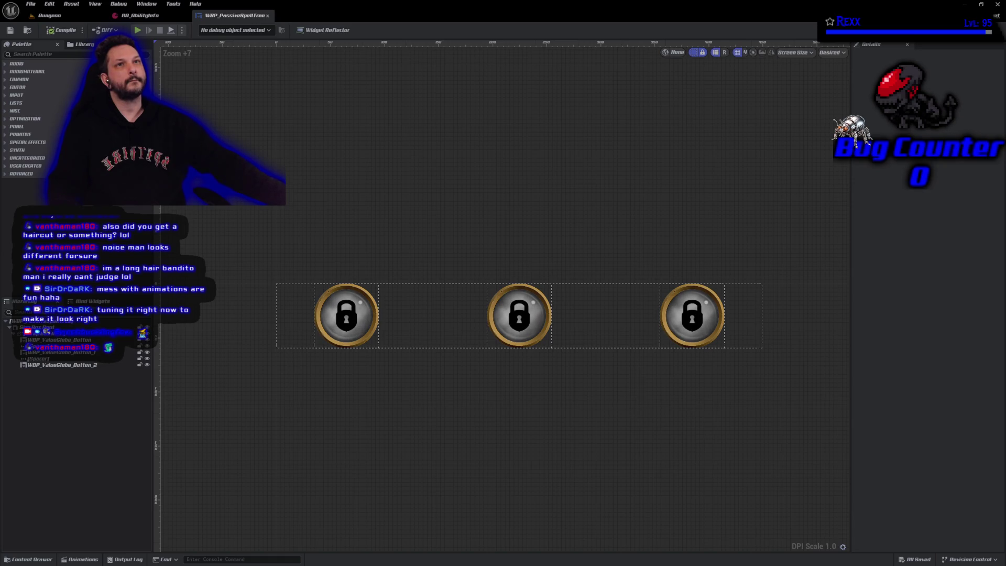
pyautogui.click(346, 315)
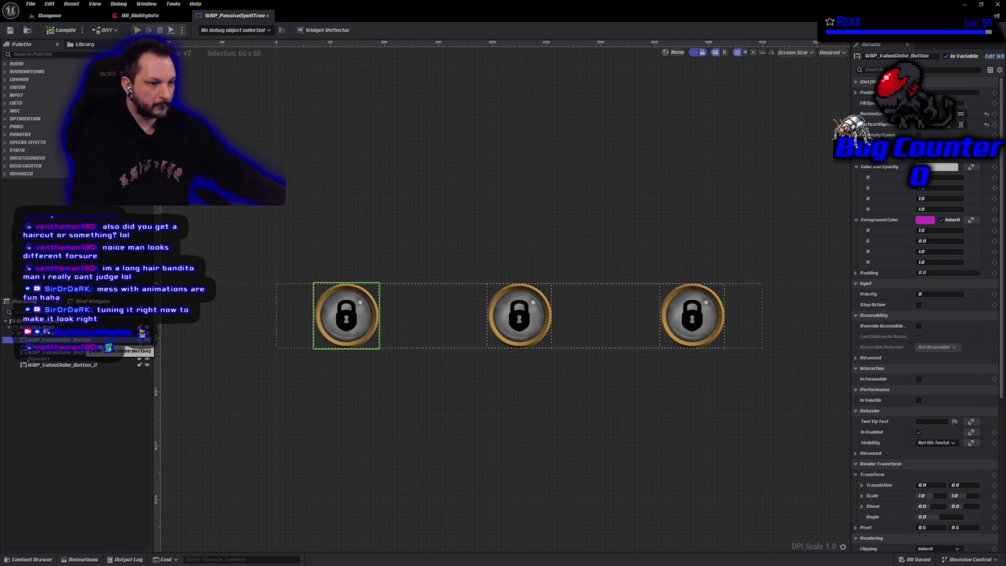
pyautogui.press('F2')
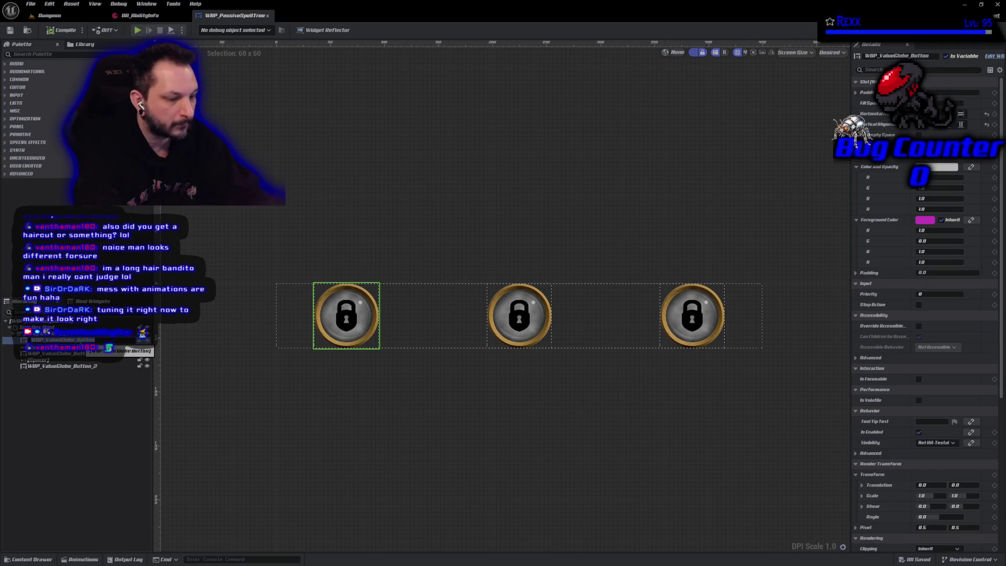
pyautogui.write('Button_HaloOfProtection')
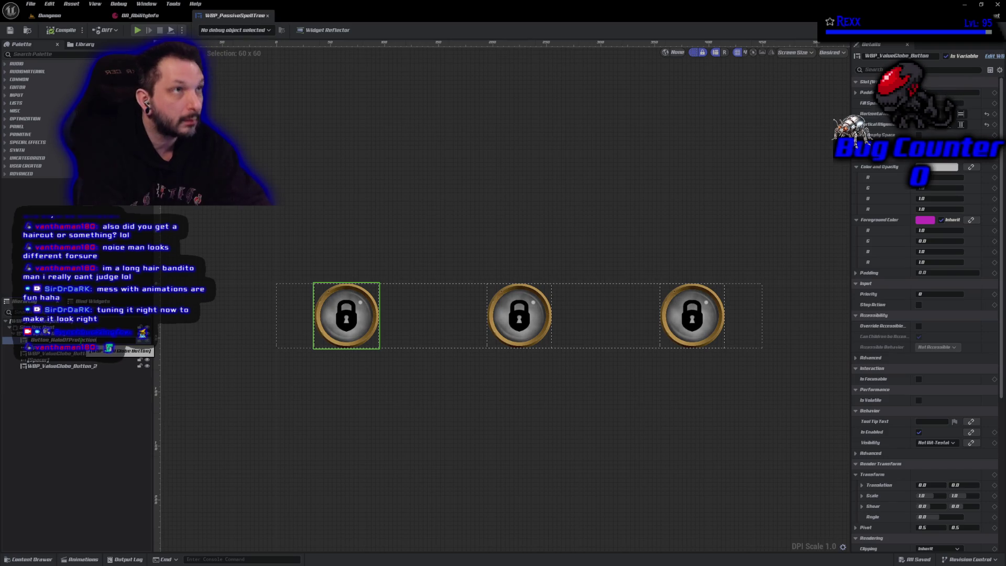
pyautogui.moveTo(108, 348); pyautogui.dragTo(109, 348)
pyautogui.click(108, 351)
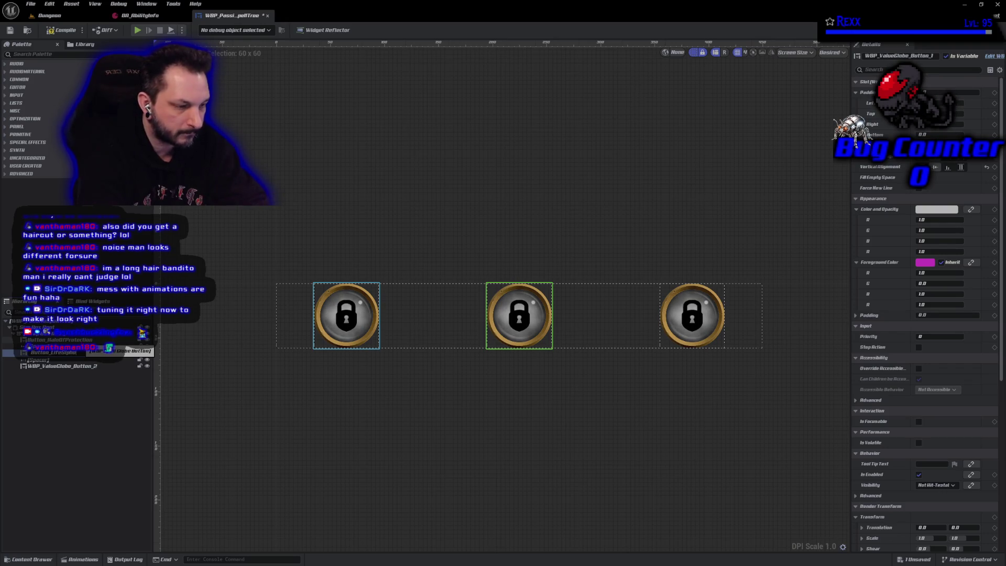
pyautogui.click(53, 353)
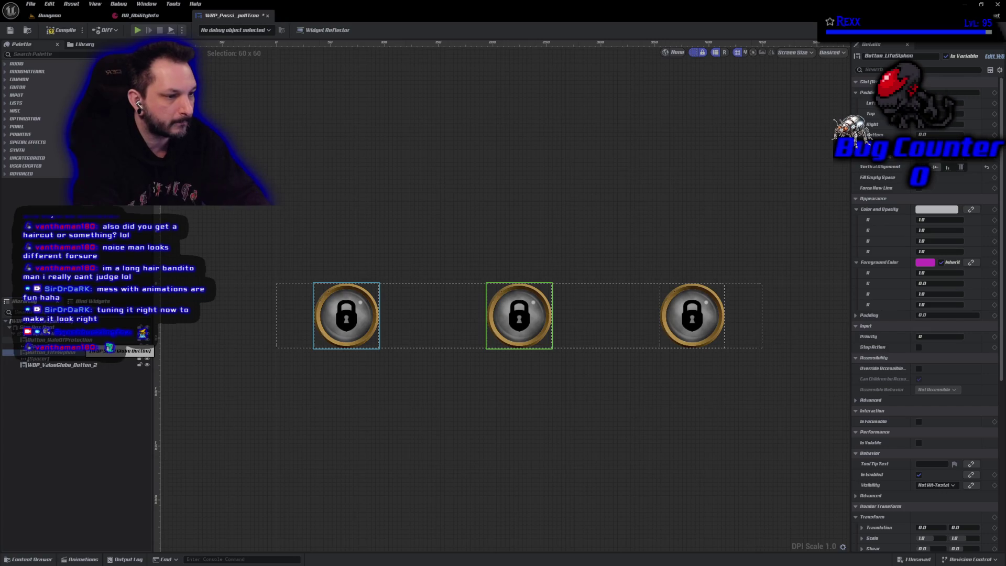
pyautogui.click(63, 365)
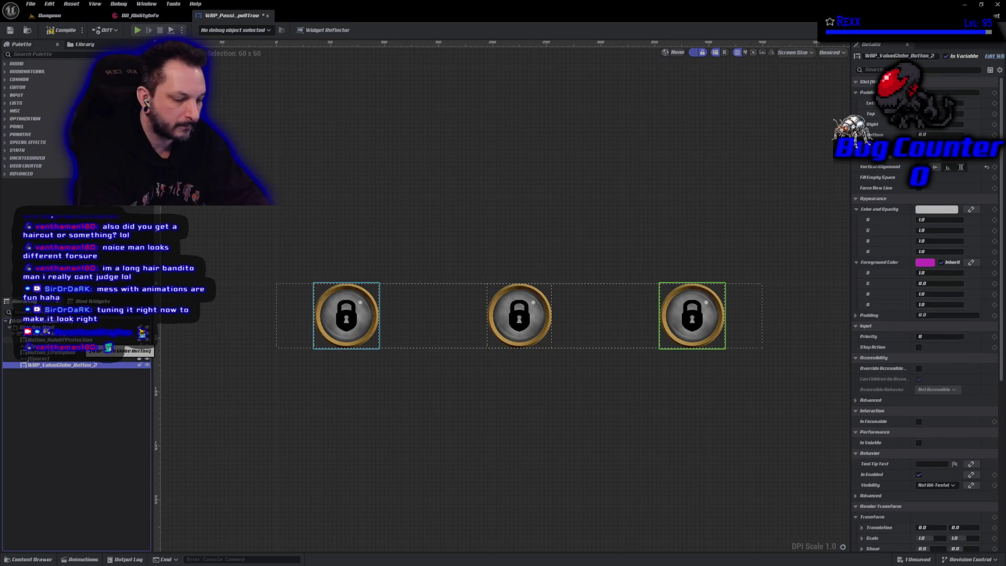
pyautogui.write('Button')
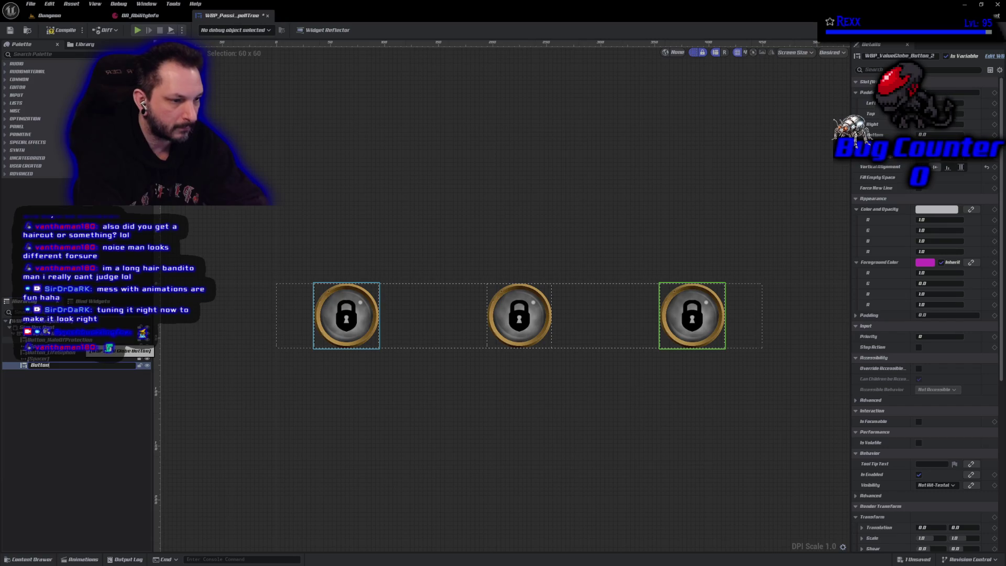
pyautogui.write('_M')
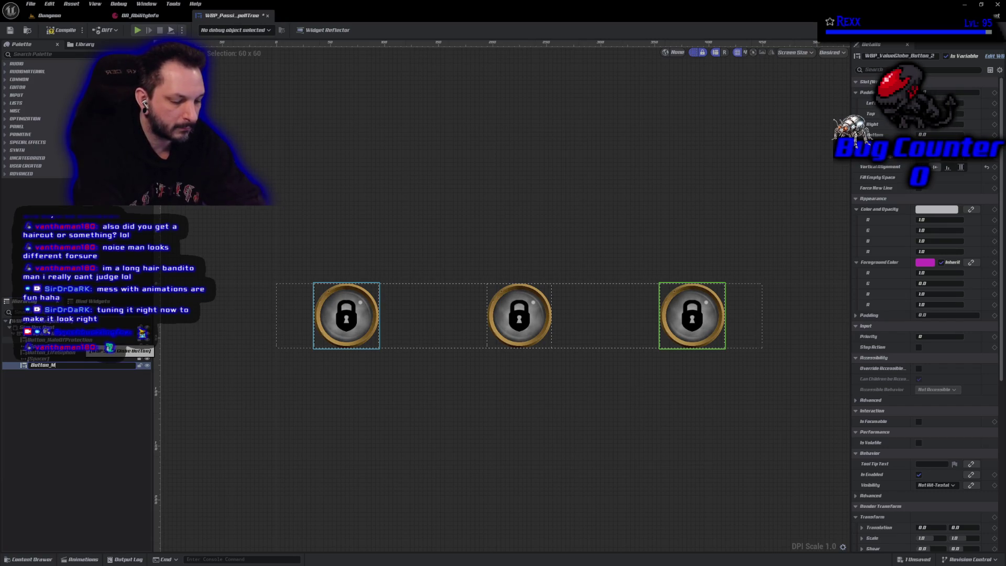
pyautogui.write('anaSiphon')
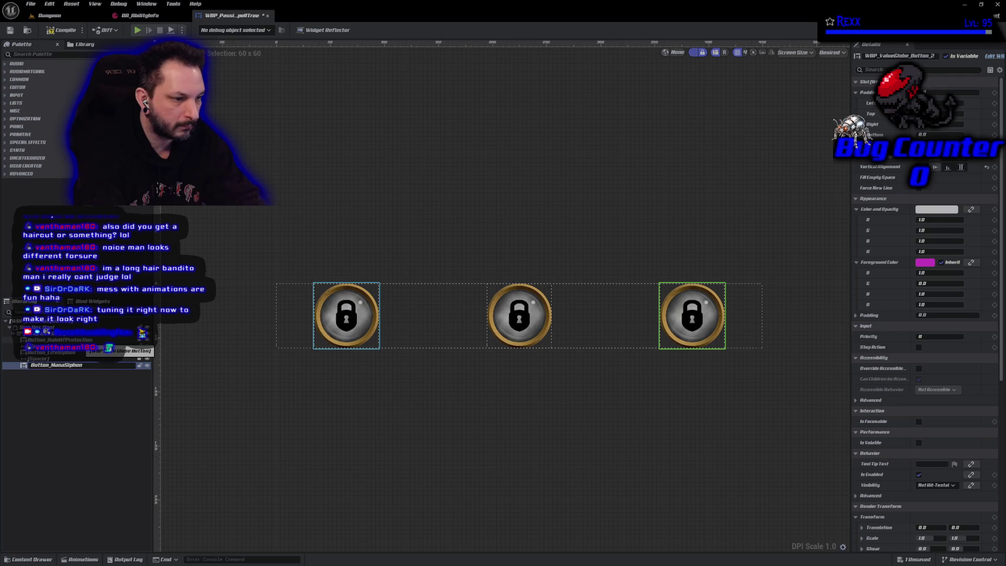
pyautogui.press('Return')
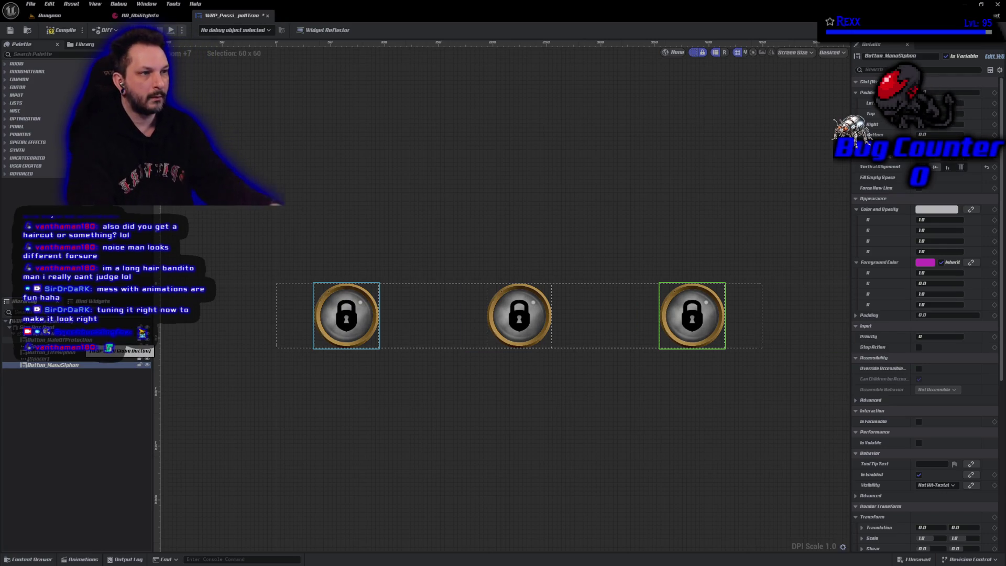
pyautogui.hotkey('ctrl', 's')
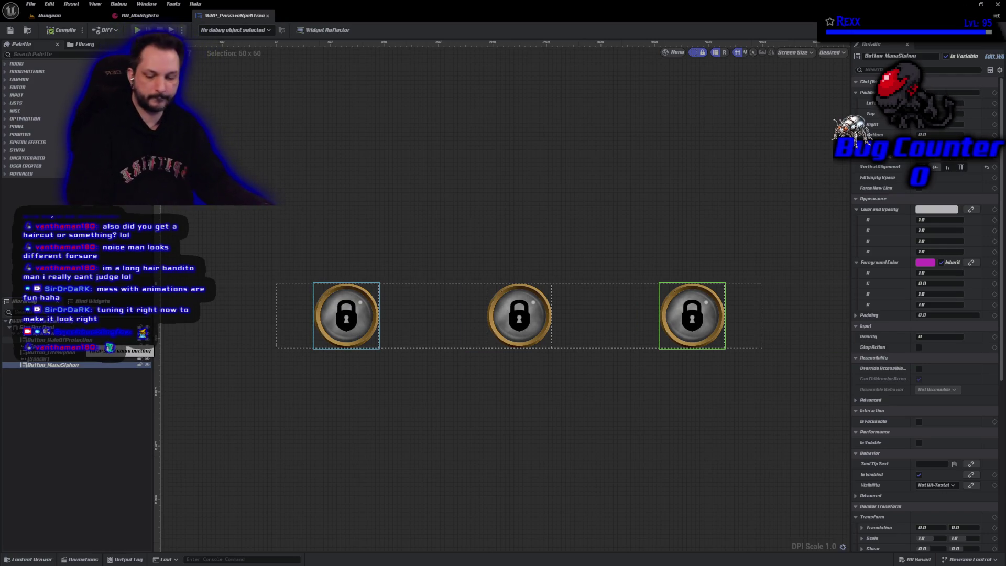
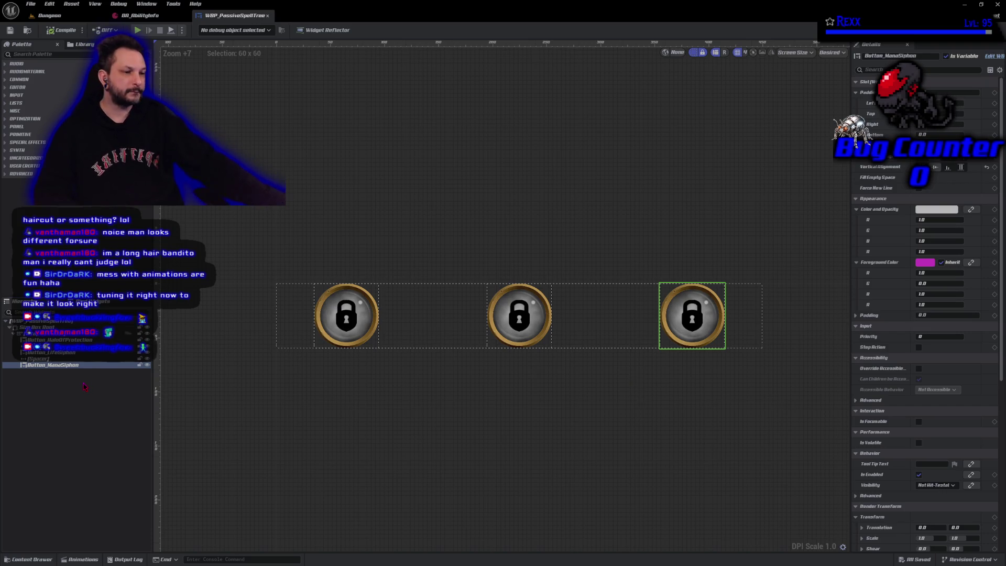
# Step: Add the other two lock buttons to the selection and switch to the widget's EventGraph
pyautogui.keyDown('ctrl'); pyautogui.click(53, 352); pyautogui.keyUp('ctrl')
pyautogui.keyDown('ctrl'); pyautogui.click(346, 314); pyautogui.keyUp('ctrl')
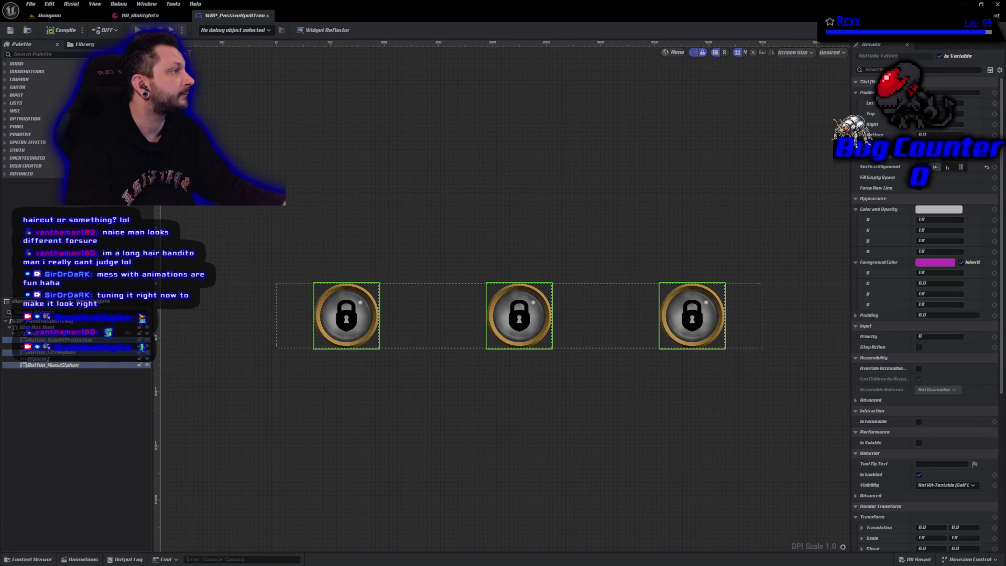
pyautogui.click(985, 30)
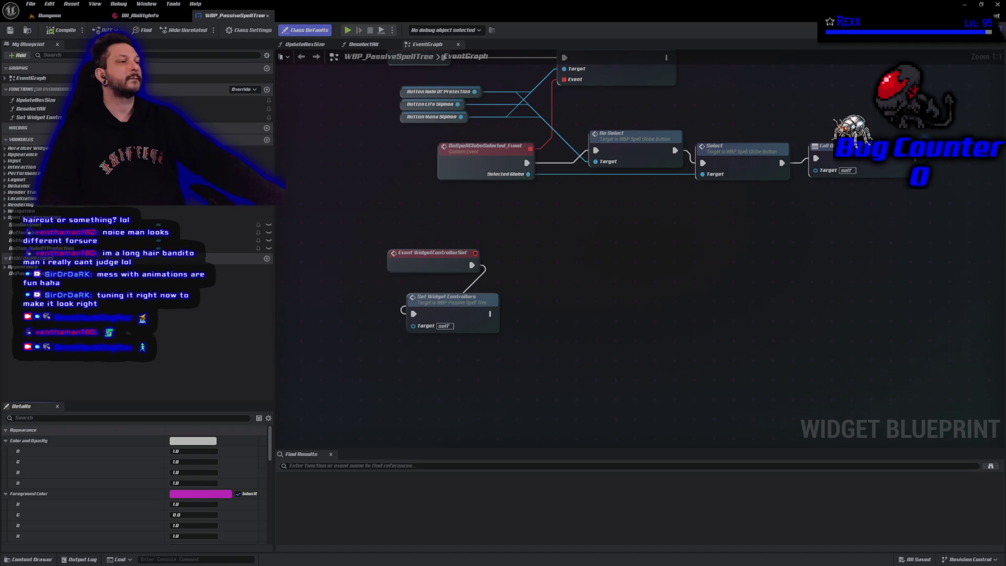
# Step: Place getters for the Halo of Protection, Life Siphon and Mana Siphon buttons
pyautogui.moveTo(573, 237); pyautogui.dragTo(550, 416)
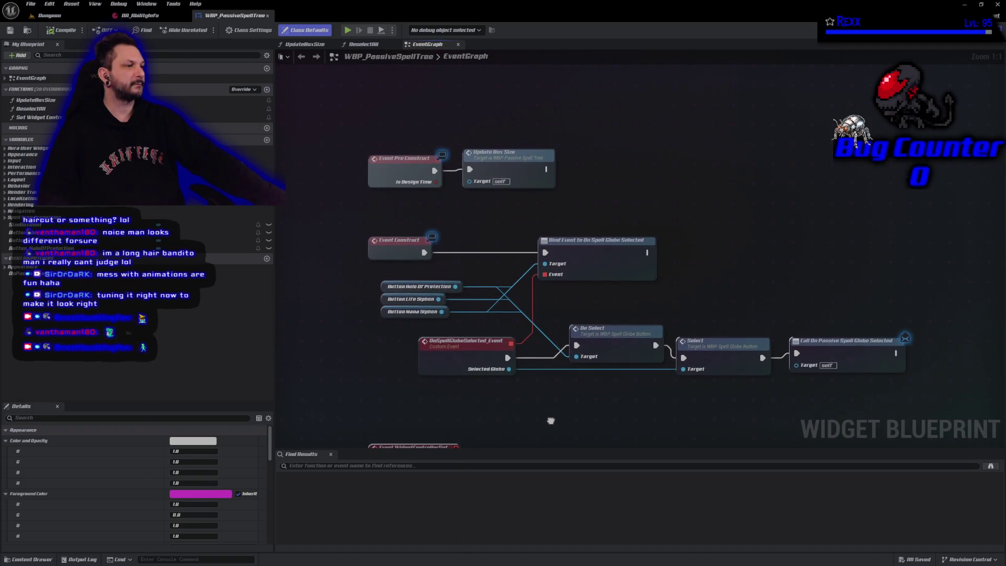
pyautogui.moveTo(483, 232); pyautogui.dragTo(434, 304)
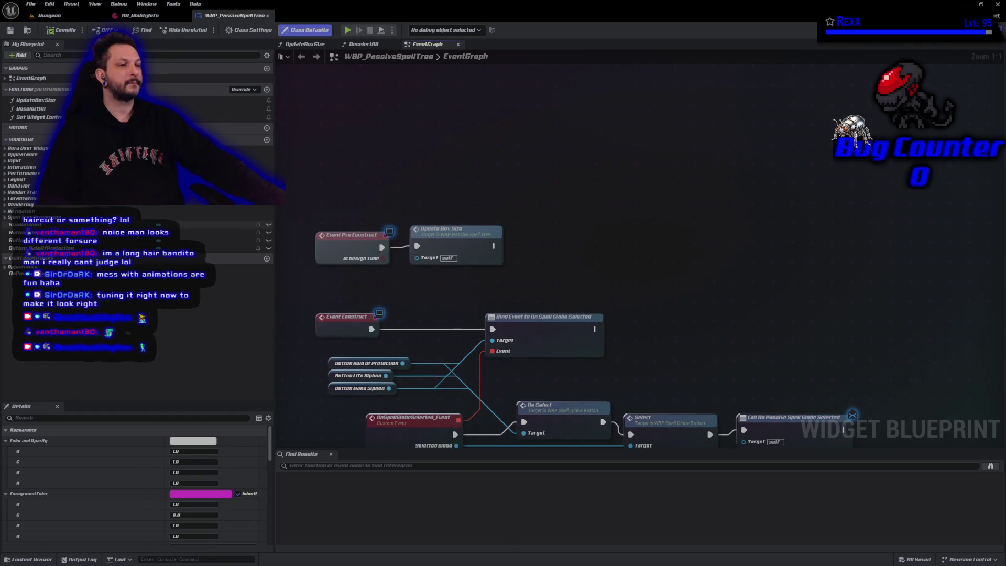
pyautogui.moveTo(42, 248)
pyautogui.mouseDown()
pyautogui.moveTo(273, 243)
pyautogui.moveTo(514, 220)
pyautogui.mouseUp()
pyautogui.click(534, 216)
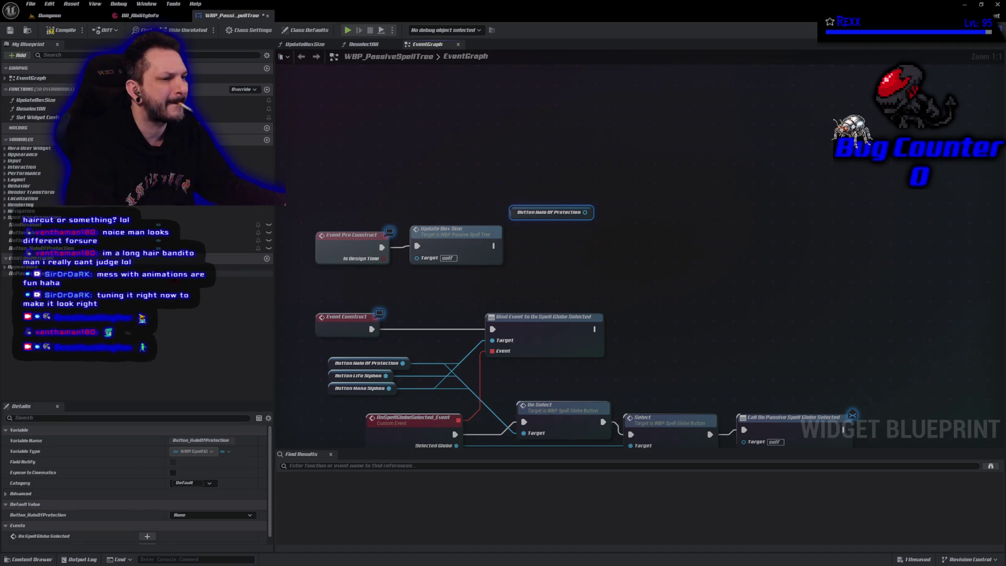
pyautogui.moveTo(230, 240)
pyautogui.mouseDown()
pyautogui.moveTo(409, 186)
pyautogui.moveTo(702, 210)
pyautogui.moveTo(670, 208)
pyautogui.mouseUp()
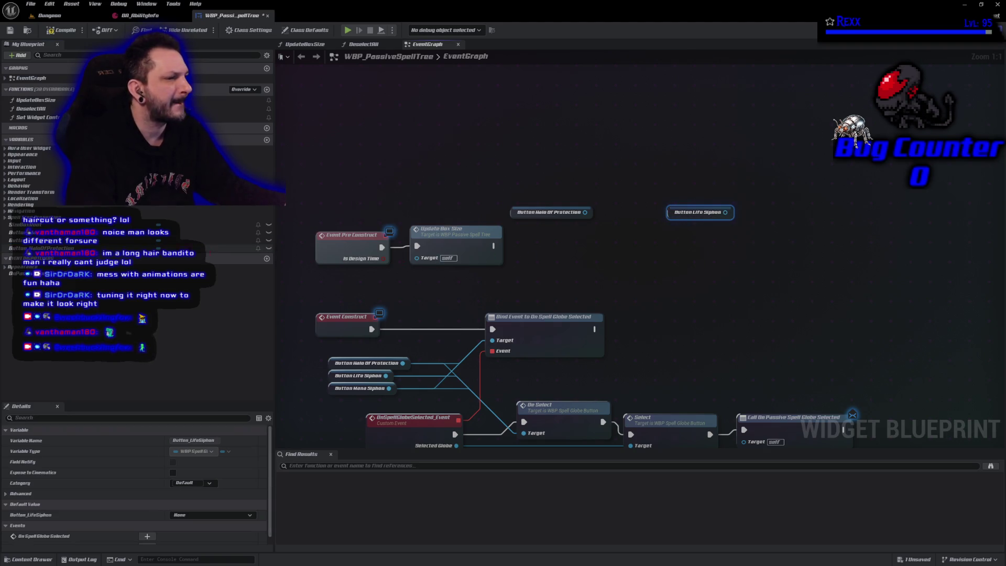
pyautogui.moveTo(220, 232)
pyautogui.mouseDown()
pyautogui.moveTo(831, 225)
pyautogui.moveTo(843, 208)
pyautogui.mouseUp()
pyautogui.click(869, 212)
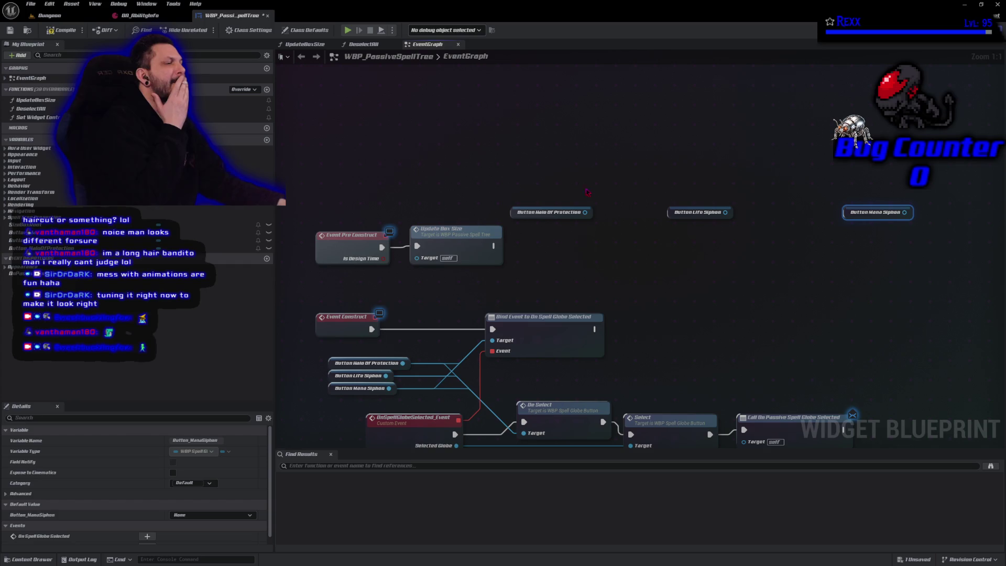
# Step: Create a Set Ability Tag node from the Halo getter and make two copies
pyautogui.moveTo(584, 213); pyautogui.dragTo(591, 231)
pyautogui.write('set ability t')
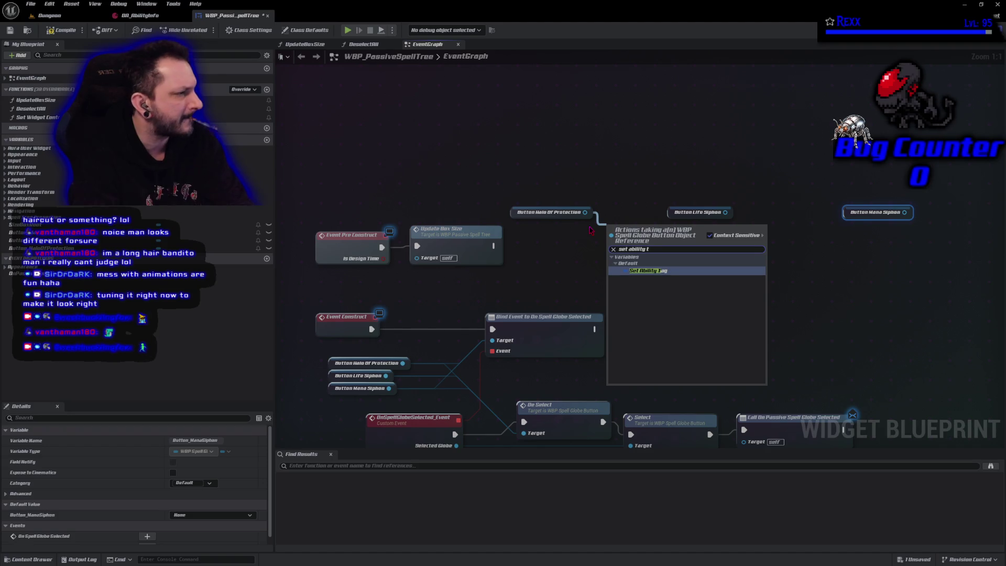
pyautogui.press('Return')
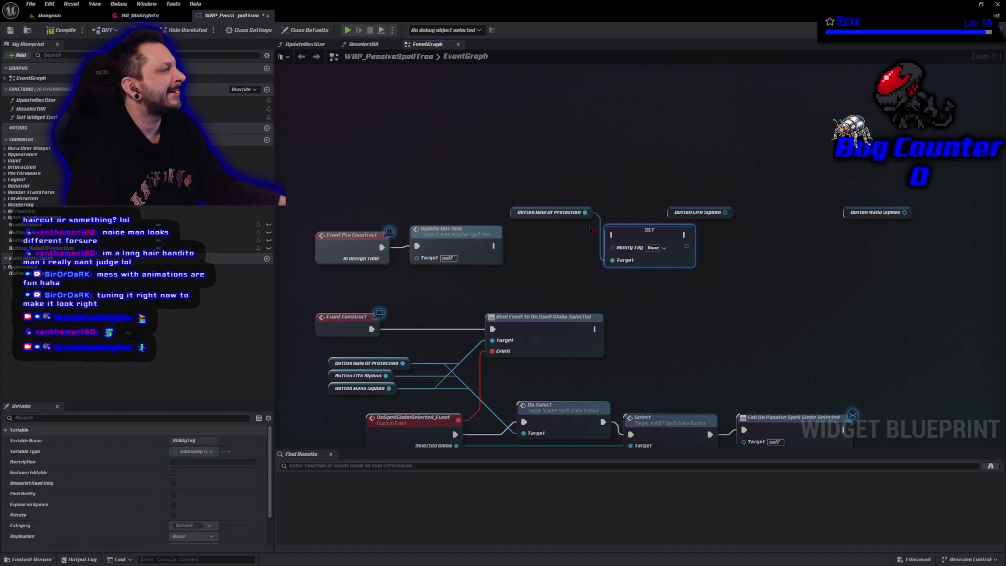
pyautogui.hotkey('ctrl', 'c')
pyautogui.hotkey('ctrl', 'v')
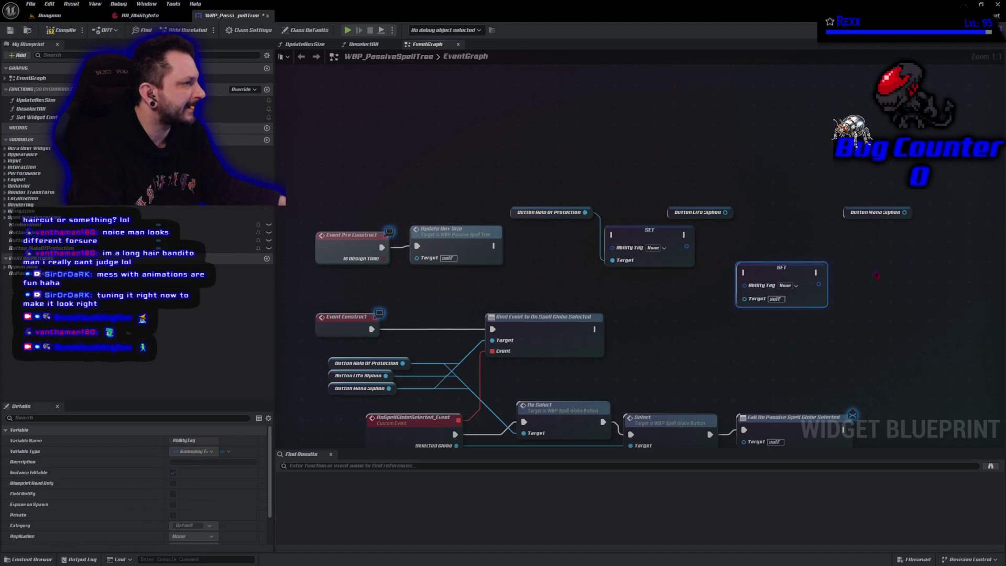
pyautogui.hotkey('ctrl', 'v')
# Step: Run the first Set Ability Tag node after Update Box Size, with the Halo getter above it
pyautogui.moveTo(494, 246)
pyautogui.mouseDown()
pyautogui.moveTo(611, 236)
pyautogui.moveTo(619, 246)
pyautogui.mouseUp()
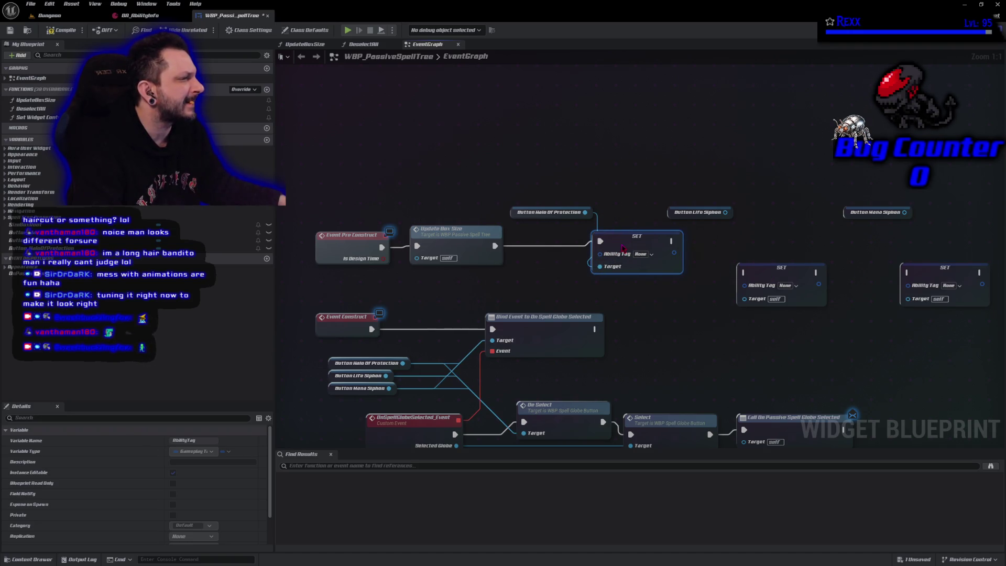
pyautogui.moveTo(514, 214)
pyautogui.mouseDown()
pyautogui.moveTo(602, 226)
pyautogui.moveTo(567, 242)
pyautogui.mouseUp()
pyautogui.click(623, 236)
pyautogui.keyDown('shift'); pyautogui.click(469, 239); pyautogui.keyUp('shift')
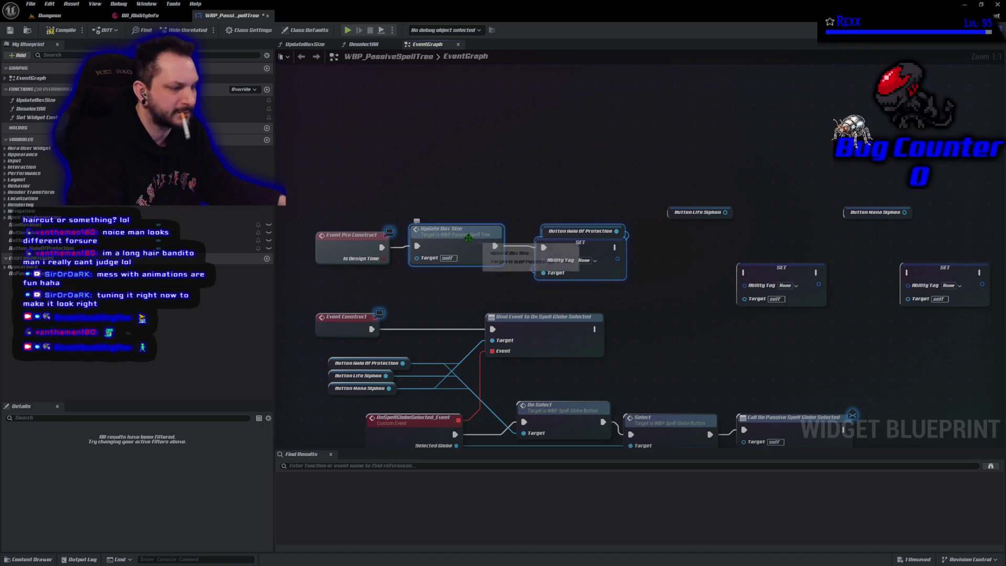
# Step: Straighten the Update Box Size wire and seat the Halo getter on the first Set node's Target
pyautogui.press('q')
pyautogui.click(670, 299)
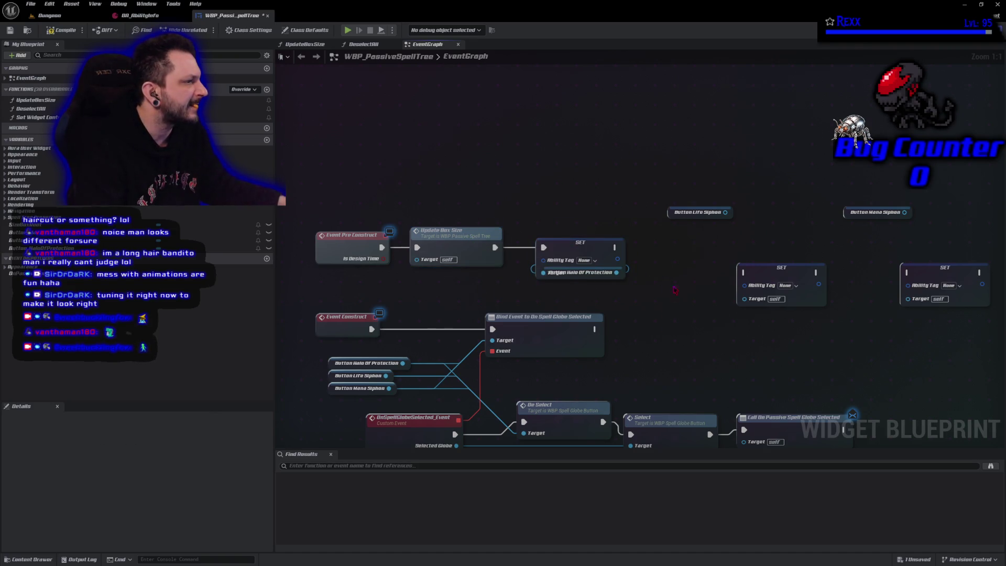
pyautogui.moveTo(669, 299); pyautogui.dragTo(575, 258)
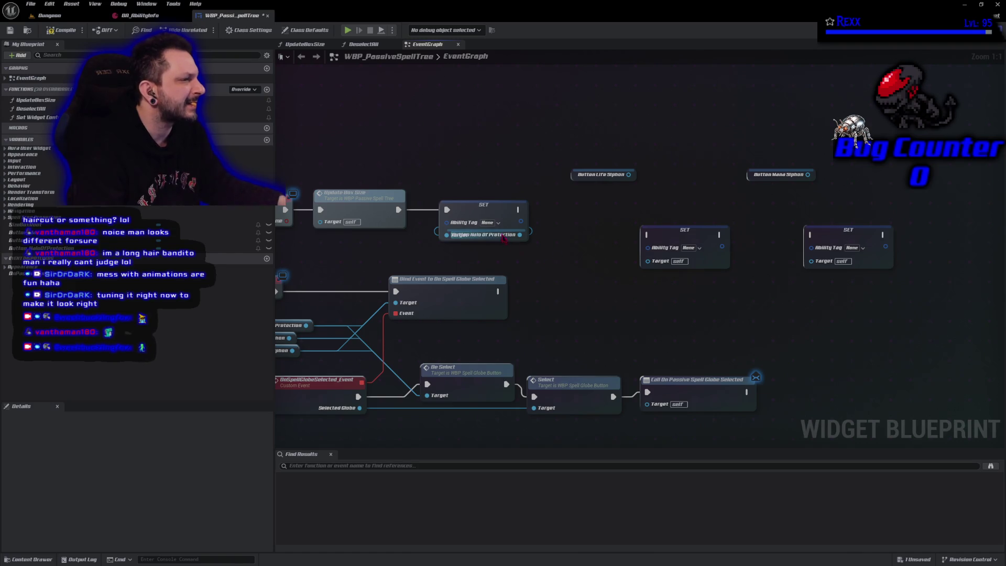
pyautogui.moveTo(498, 236); pyautogui.dragTo(500, 224)
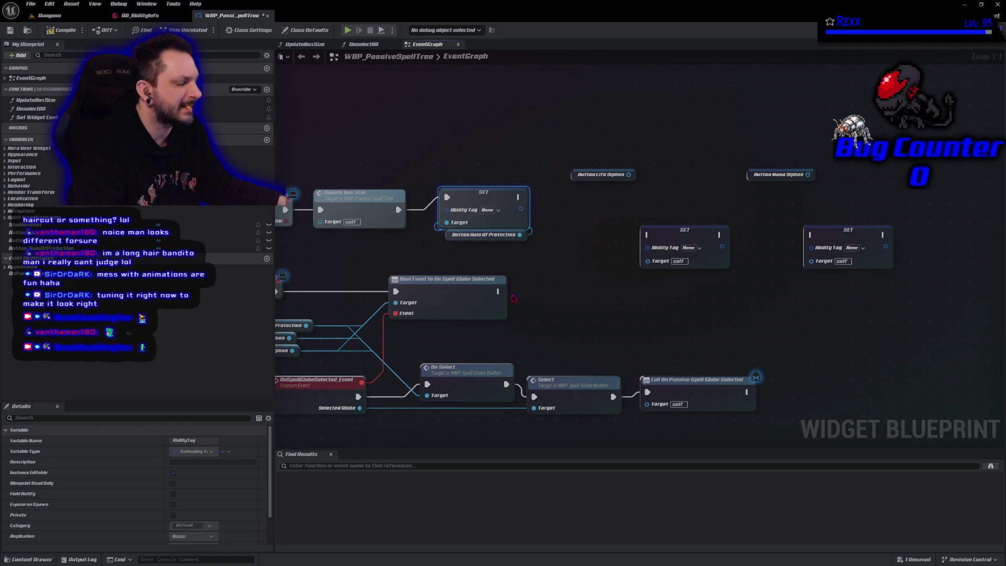
pyautogui.hotkey('ctrl', 'z')
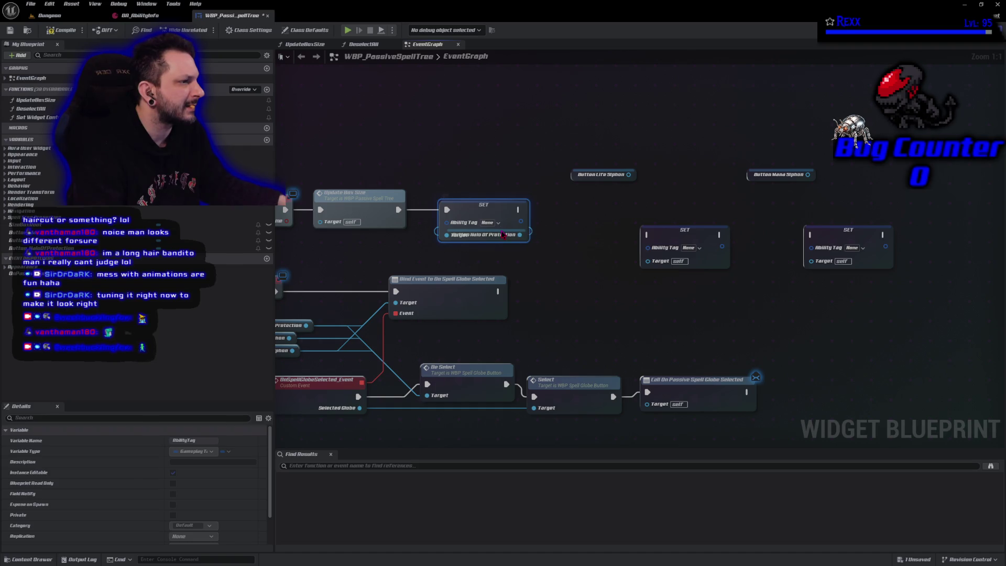
pyautogui.click(498, 237)
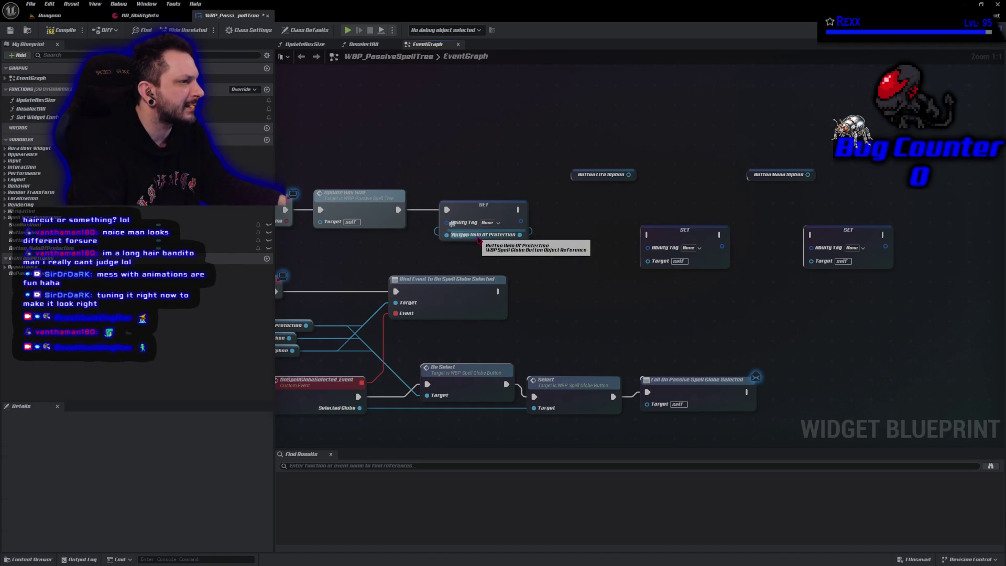
pyautogui.moveTo(464, 209); pyautogui.dragTo(469, 190)
pyautogui.moveTo(447, 239)
pyautogui.mouseDown()
pyautogui.moveTo(457, 171)
pyautogui.moveTo(462, 210)
pyautogui.mouseUp()
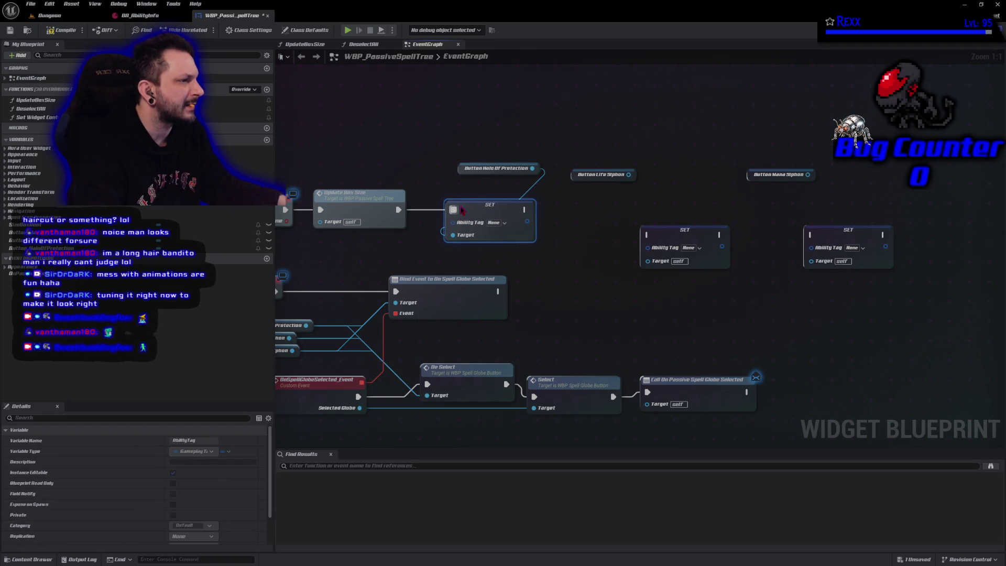
pyautogui.moveTo(463, 172); pyautogui.dragTo(456, 202)
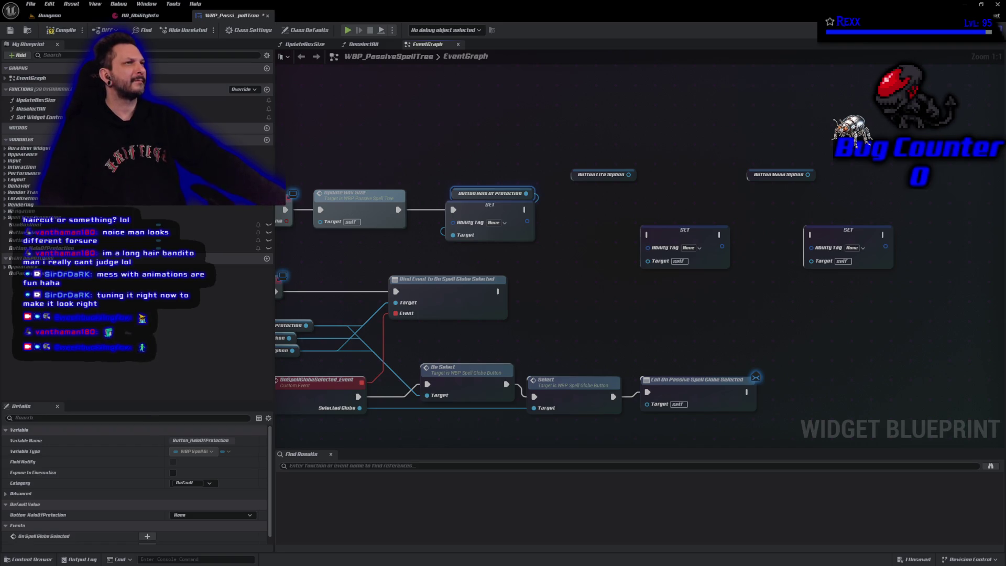
# Step: Chain the second and third Set Ability Tag nodes after the first
pyautogui.moveTo(670, 240); pyautogui.dragTo(596, 218)
pyautogui.moveTo(525, 210); pyautogui.dragTo(573, 210)
pyautogui.moveTo(644, 209)
pyautogui.mouseDown()
pyautogui.moveTo(815, 238)
pyautogui.moveTo(819, 213)
pyautogui.moveTo(727, 214)
pyautogui.mouseUp()
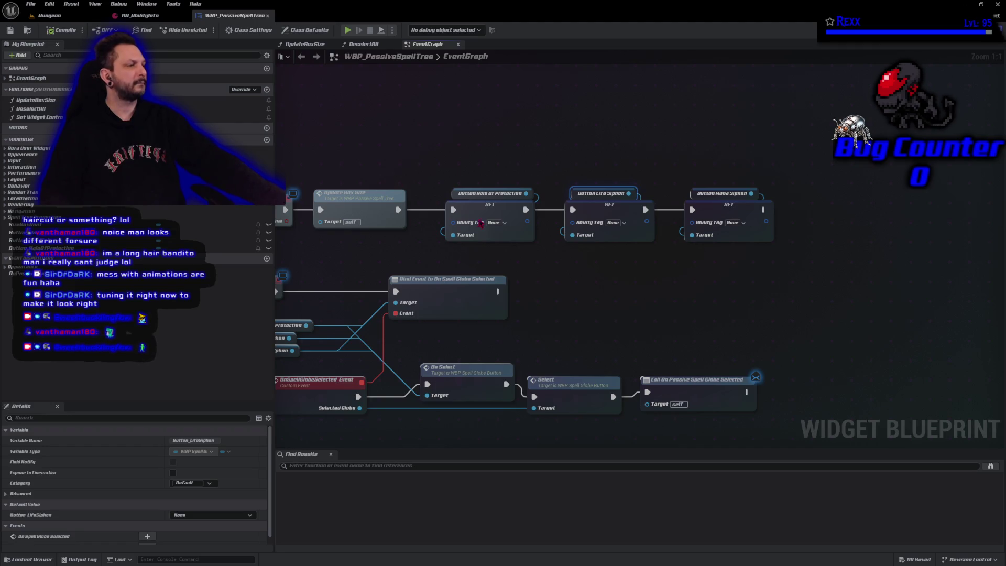
# Step: Assign Abilities.Passive.HaloOfProtection and Abilities.Passive.LifeSiphon to the first two Set nodes
pyautogui.click(495, 223)
pyautogui.click(491, 273)
pyautogui.click(494, 323)
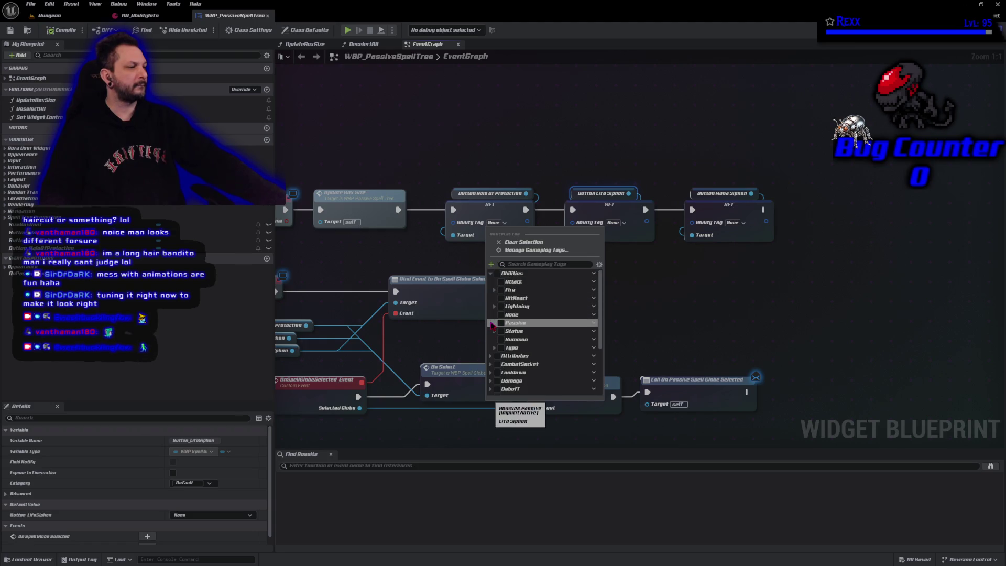
pyautogui.click(505, 332)
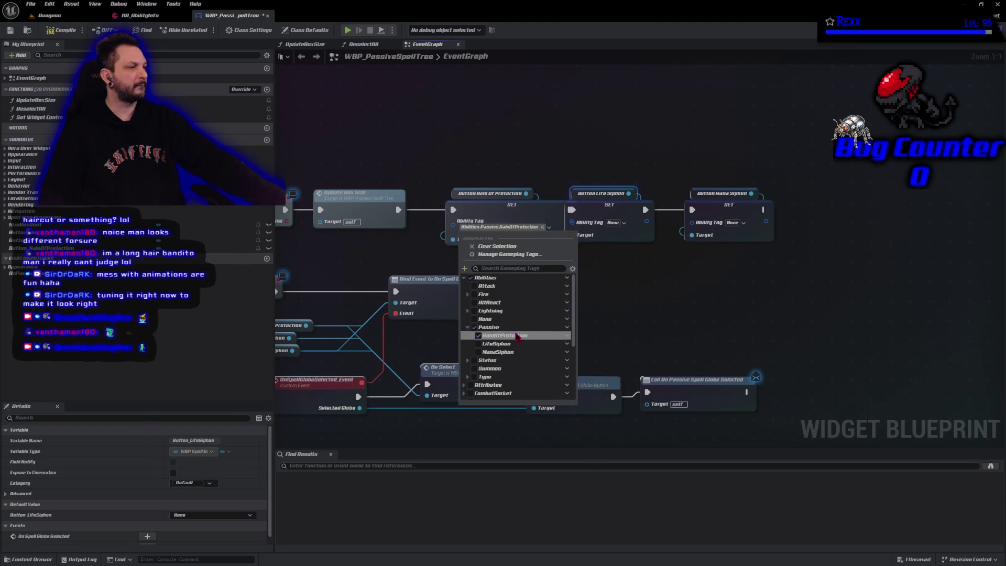
pyautogui.click(609, 310)
pyautogui.click(621, 224)
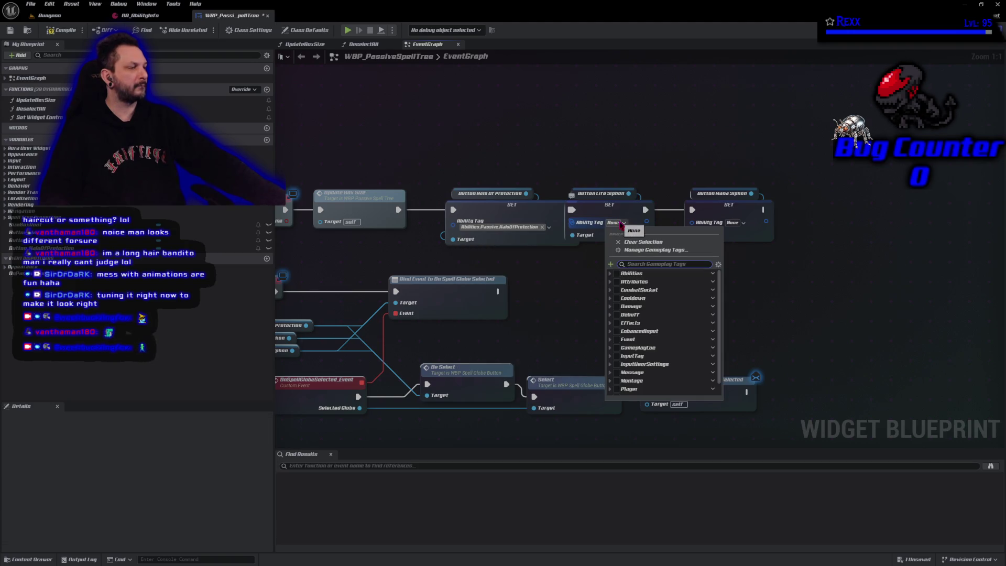
pyautogui.click(611, 273)
pyautogui.click(614, 323)
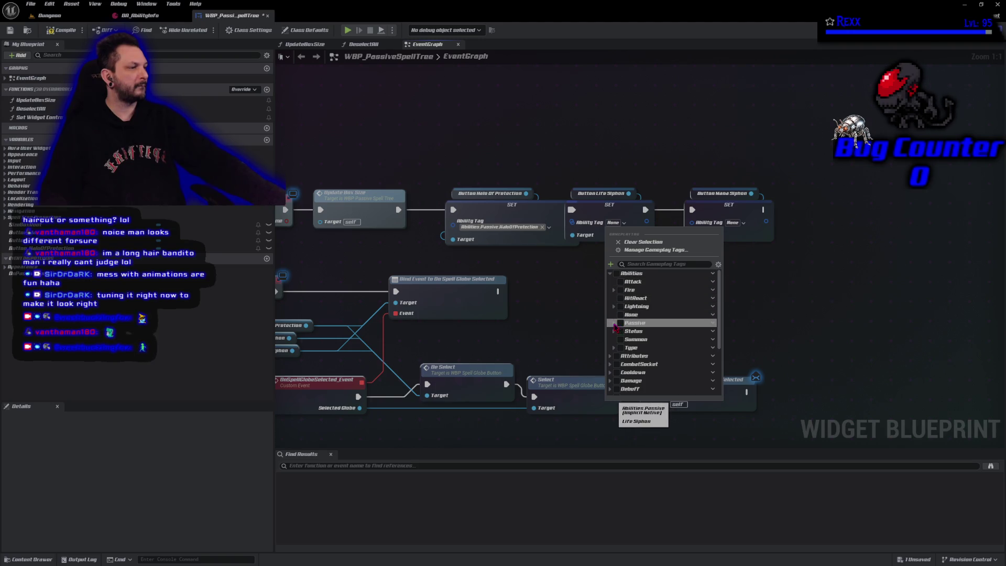
pyautogui.click(625, 340)
pyautogui.click(720, 301)
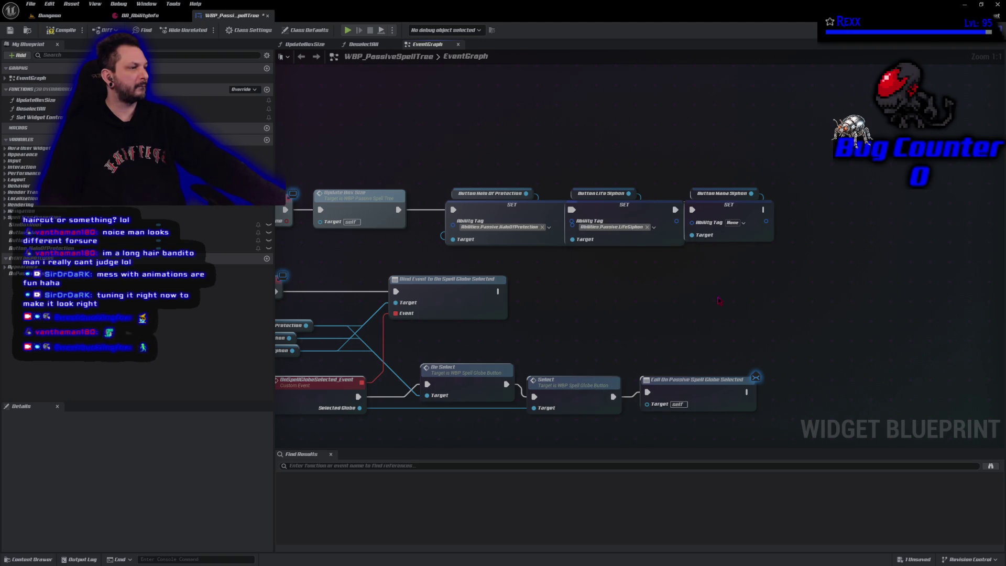
# Step: Assign Abilities.Passive.ManaSiphon to the third Set node
pyautogui.click(733, 222)
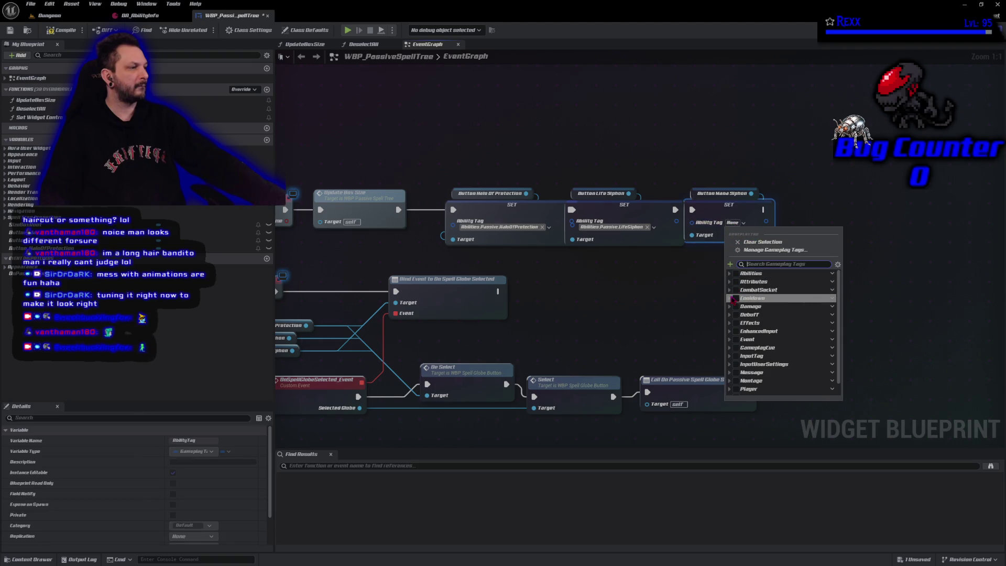
pyautogui.click(729, 273)
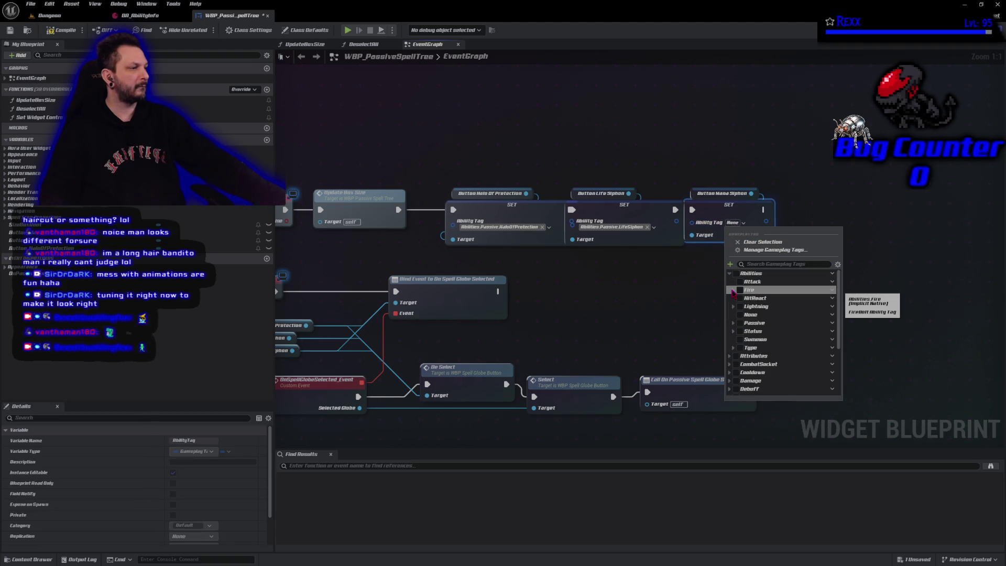
pyautogui.click(733, 323)
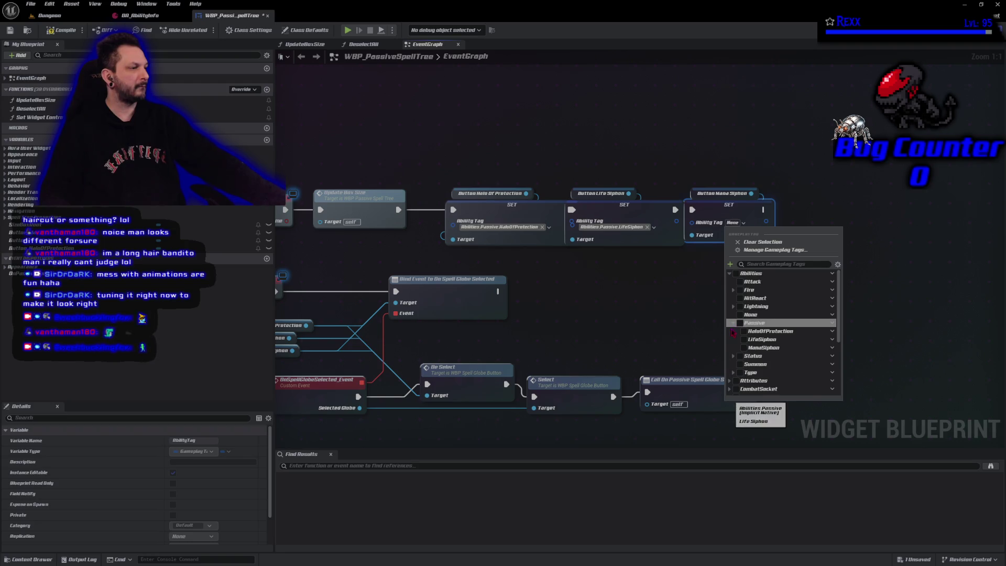
pyautogui.click(745, 348)
pyautogui.click(727, 93)
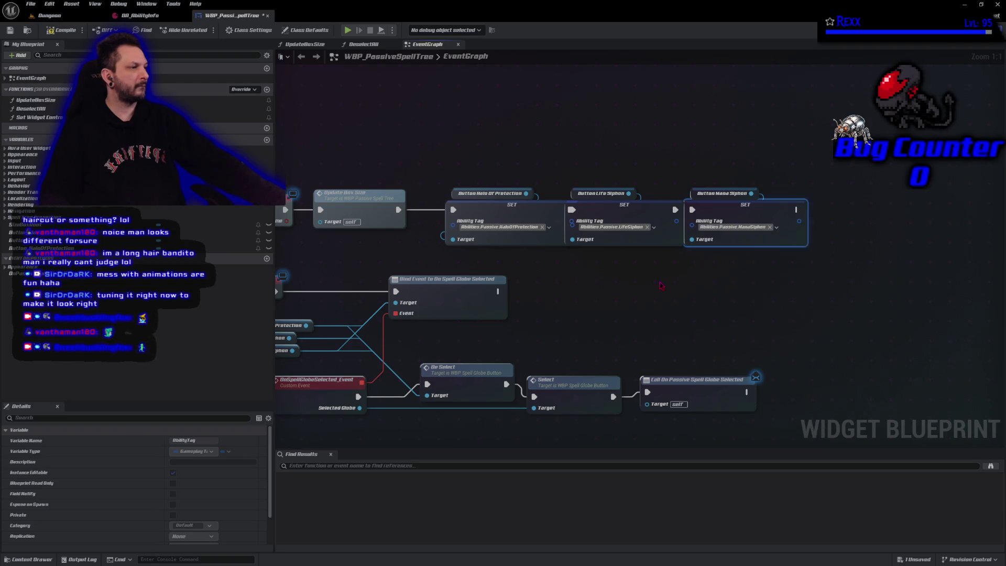
# Step: Save all modified assets from the File menu
pyautogui.hotkey('ctrl', 's')
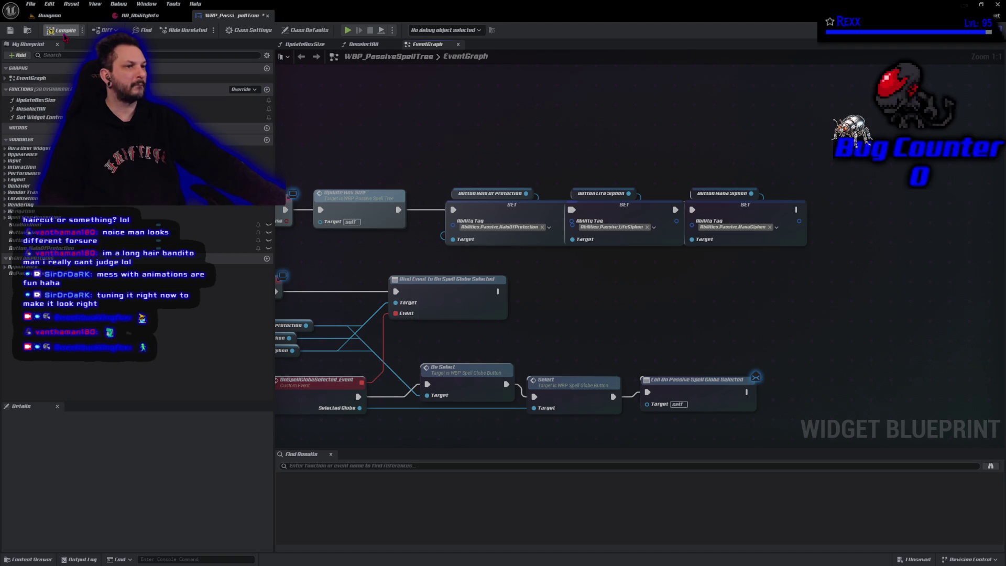
pyautogui.click(32, 4)
pyautogui.click(68, 55)
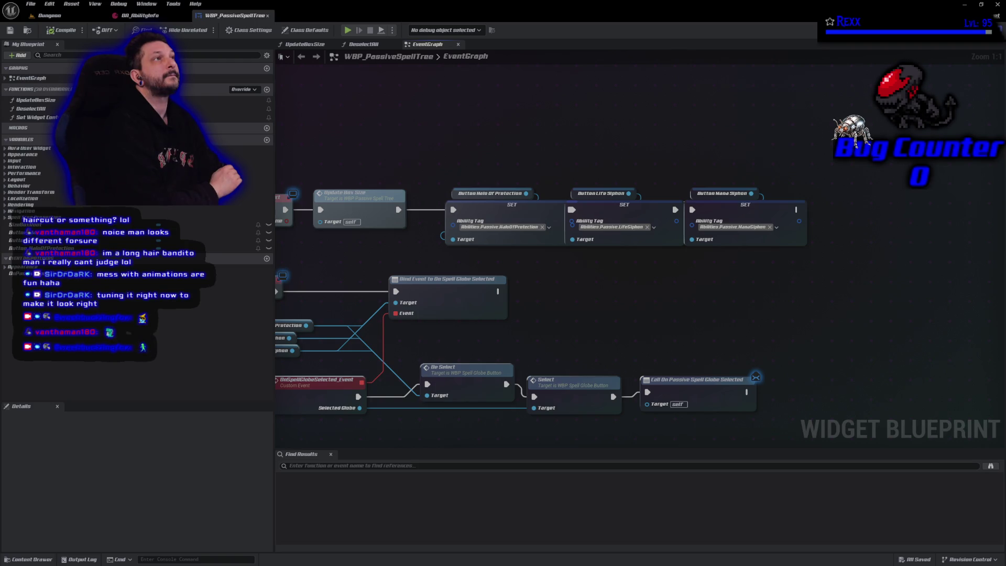
# Step: Start play in the Dungeon level and attack goblins with lightning and firebolts
pyautogui.click(49, 16)
pyautogui.click(197, 29)
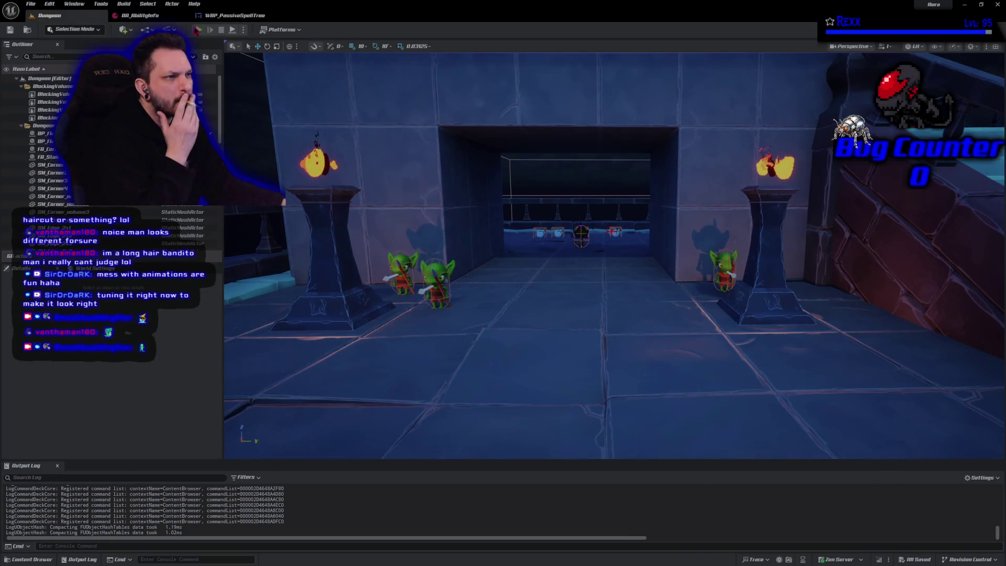
pyautogui.click(438, 209)
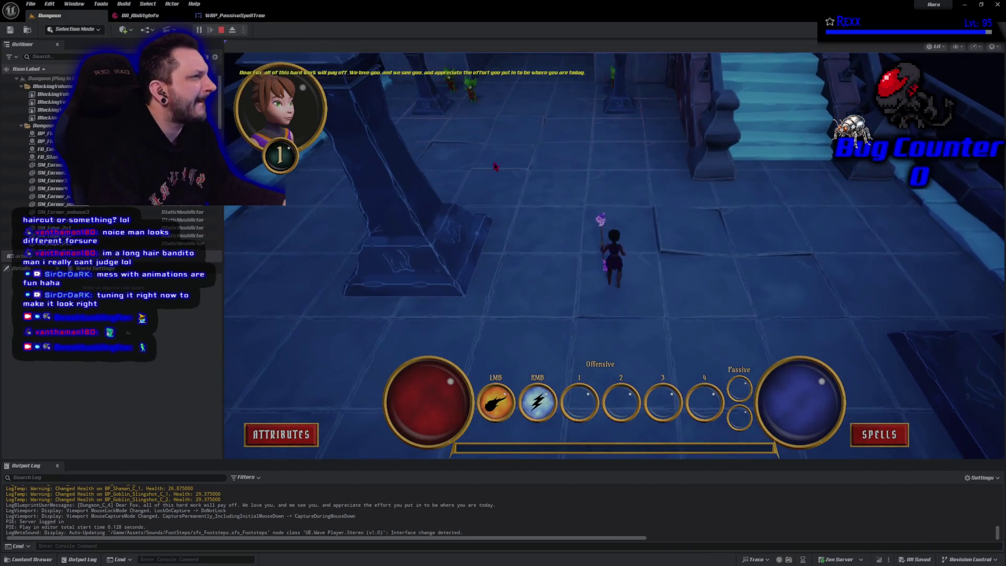
pyautogui.rightClick(446, 120)
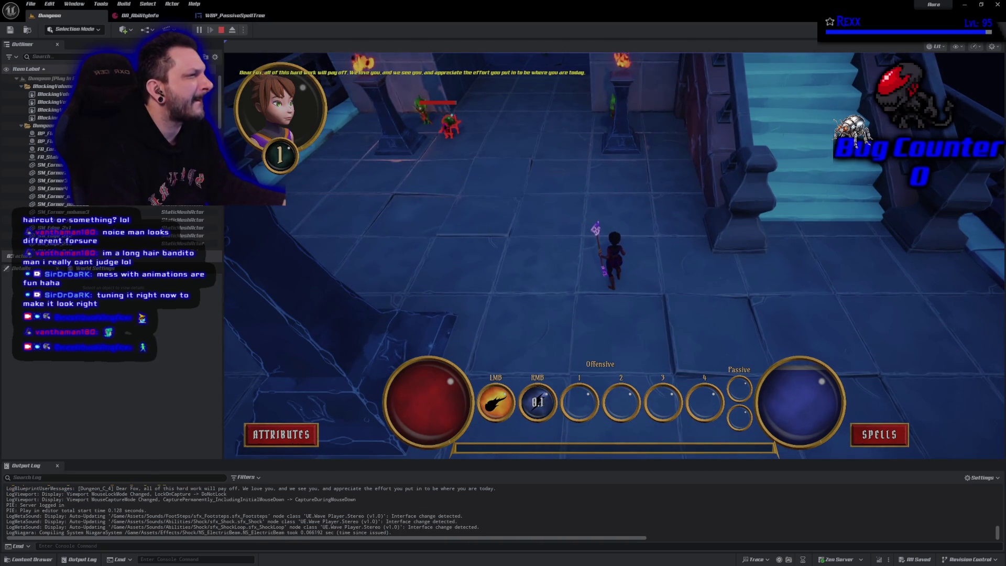
pyautogui.click(448, 123)
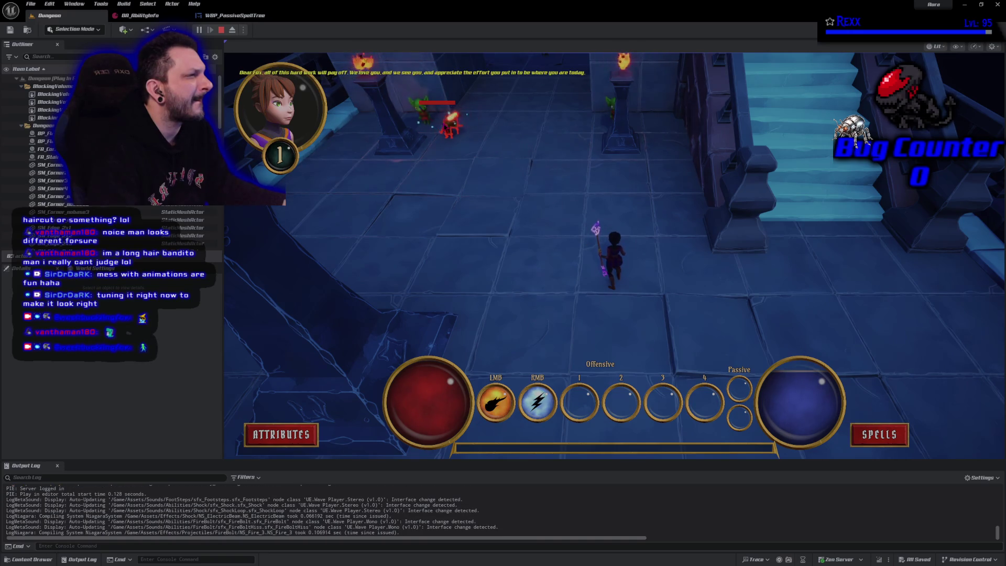
pyautogui.click(459, 110)
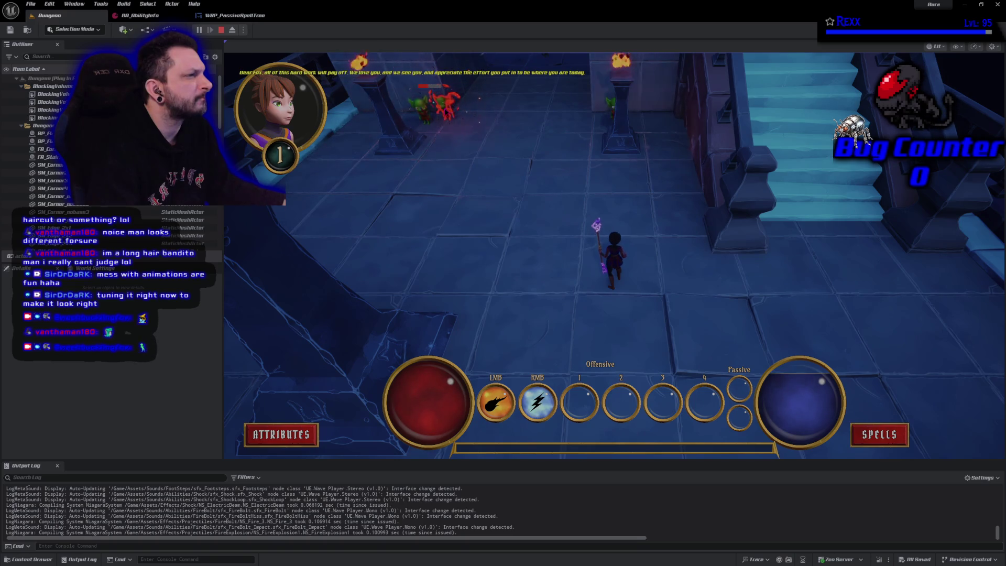
# Step: Defeat the remaining goblins to reach Level 2, then open the Abilities spell menu
pyautogui.rightClick(446, 107)
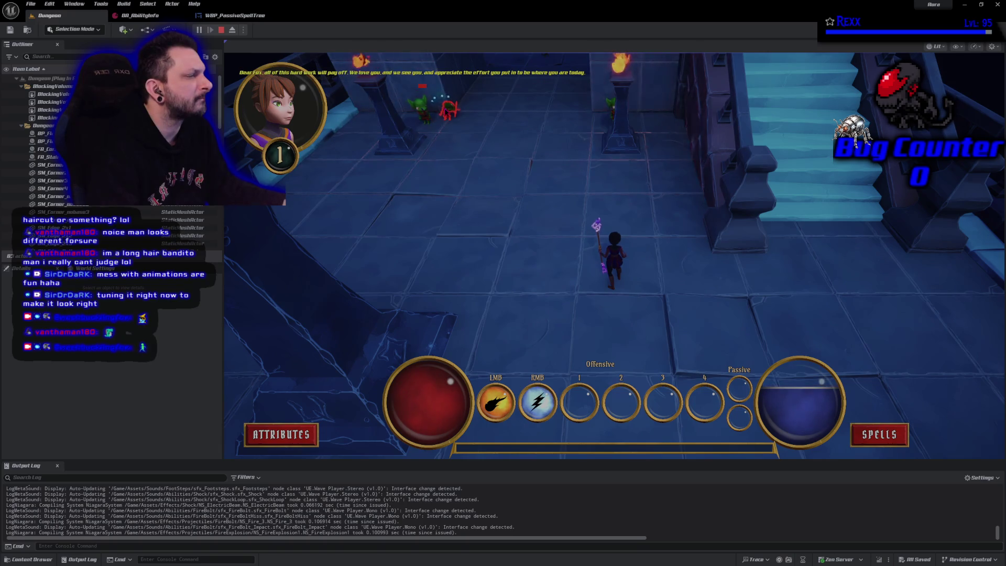
pyautogui.click(444, 140)
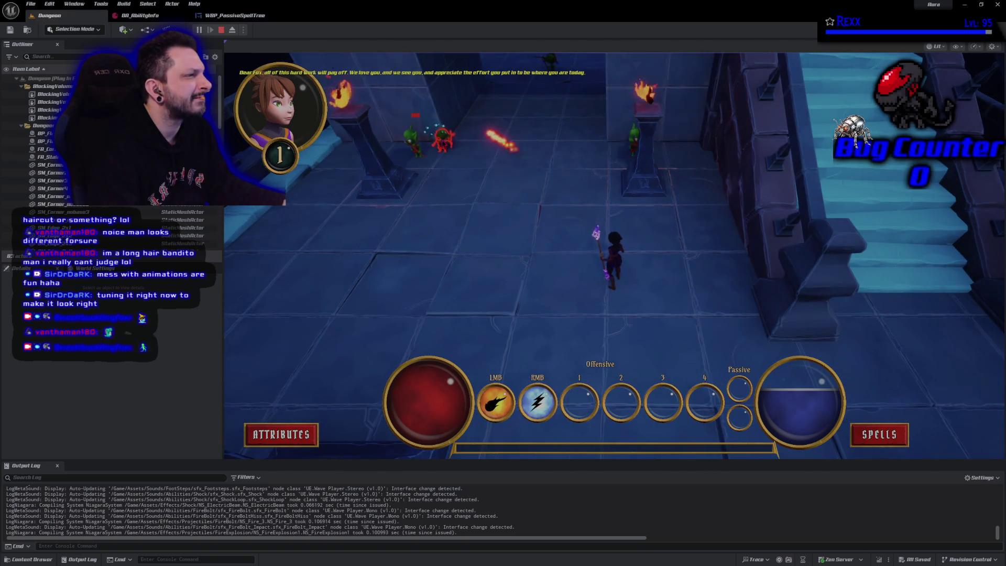
pyautogui.click(414, 140)
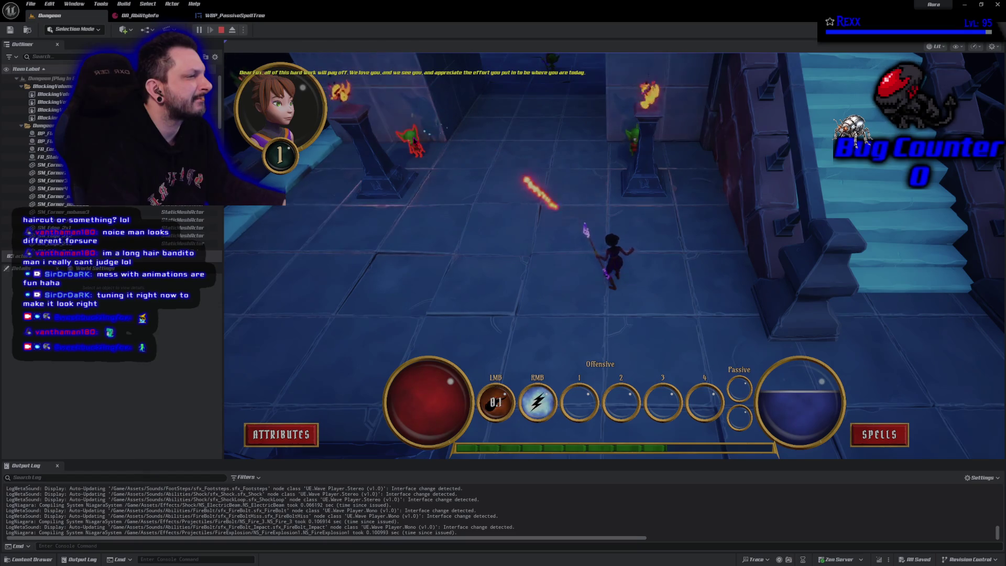
pyautogui.rightClick(414, 141)
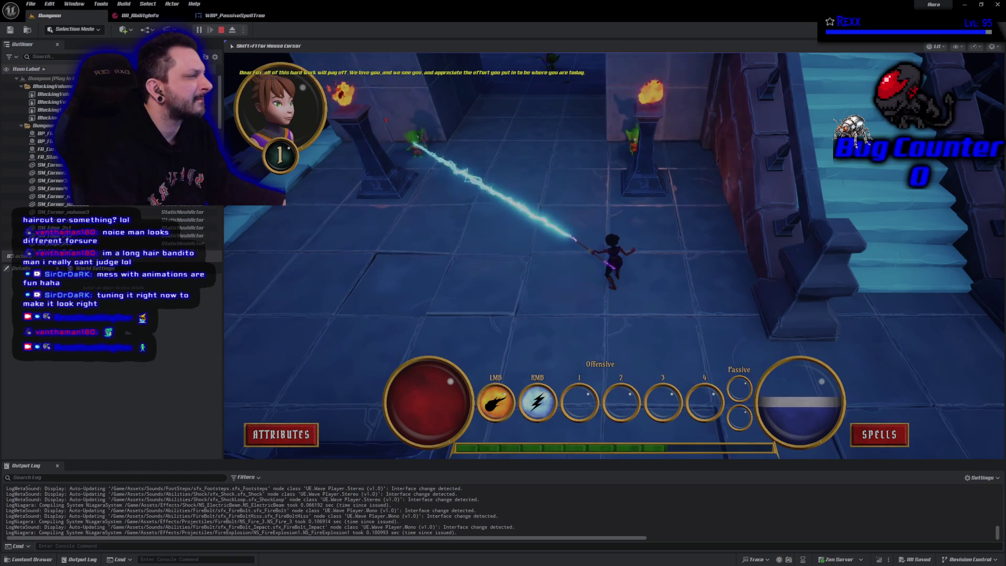
pyautogui.click(481, 198)
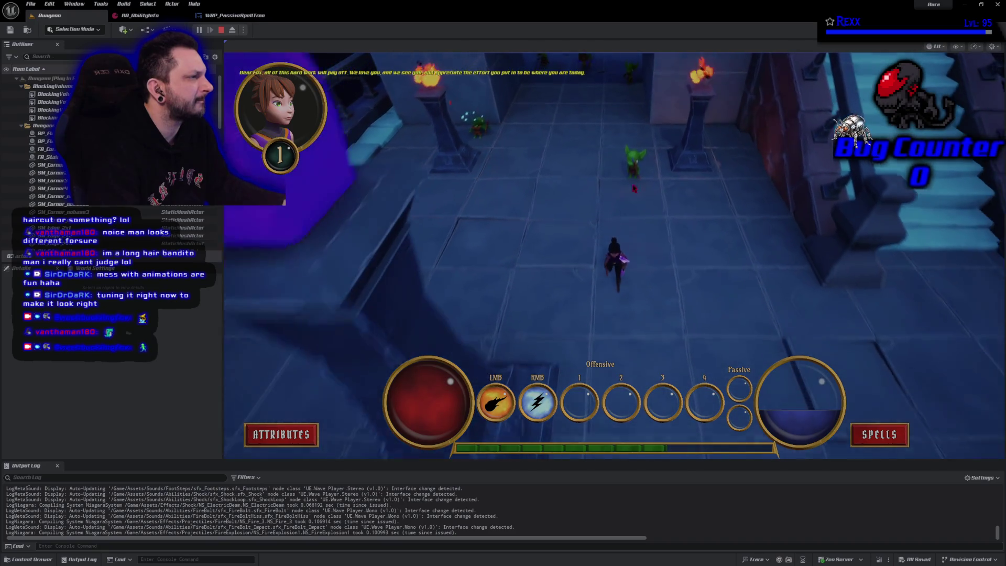
pyautogui.rightClick(634, 157)
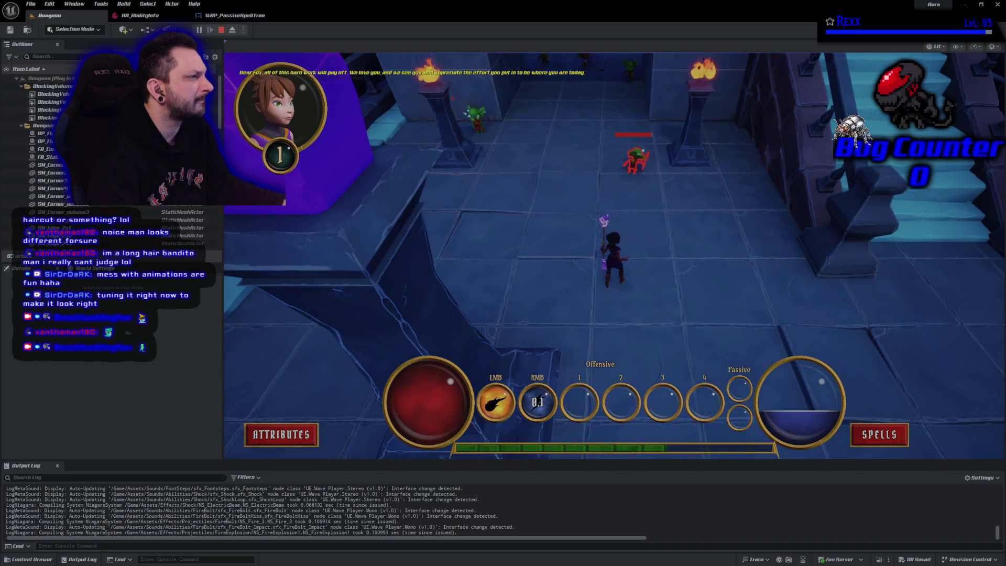
pyautogui.click(636, 156)
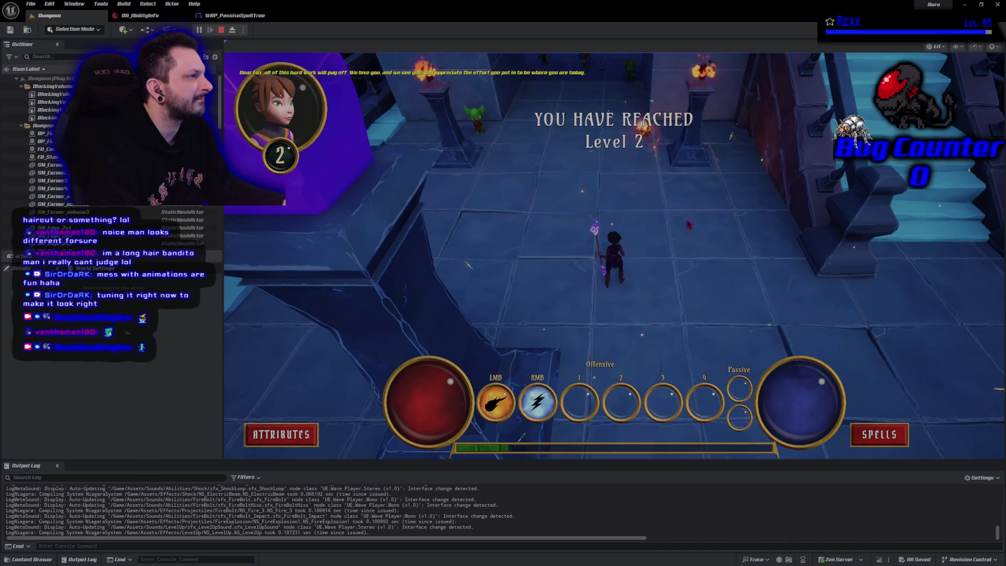
pyautogui.click(883, 434)
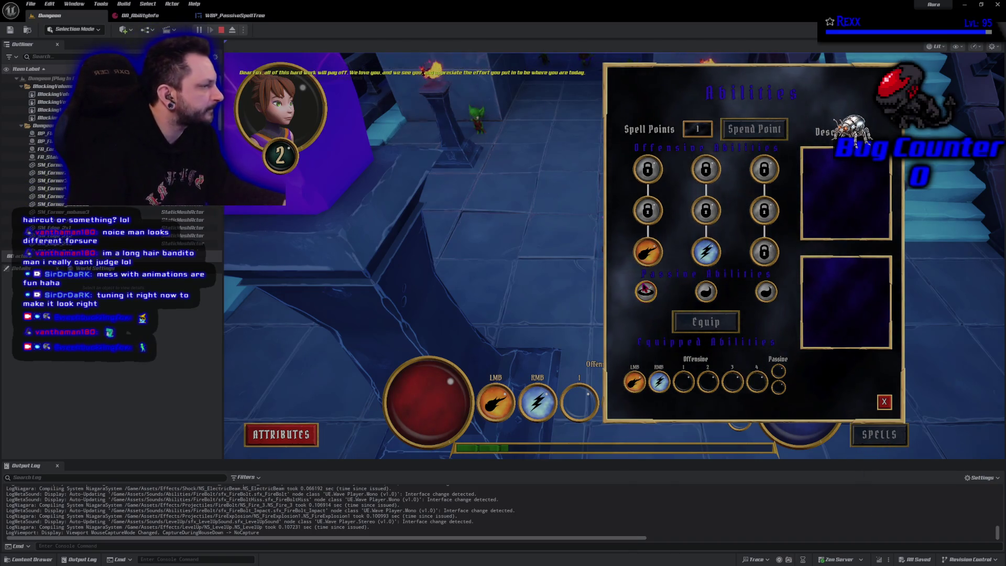
# Step: Select each of the three passive ability globes, close the Abilities menu and stop play
pyautogui.click(646, 291)
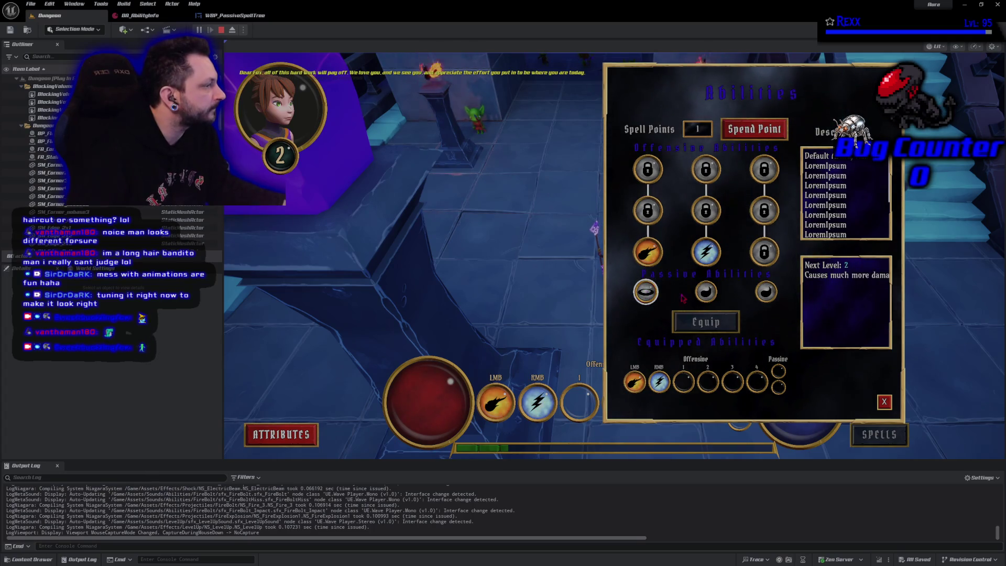
pyautogui.click(706, 291)
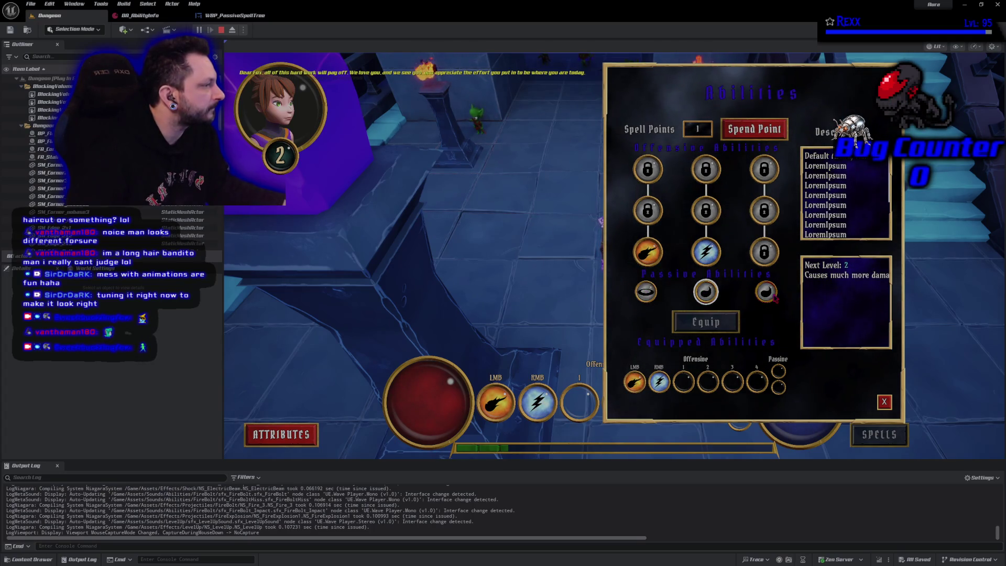
pyautogui.click(765, 293)
pyautogui.click(706, 292)
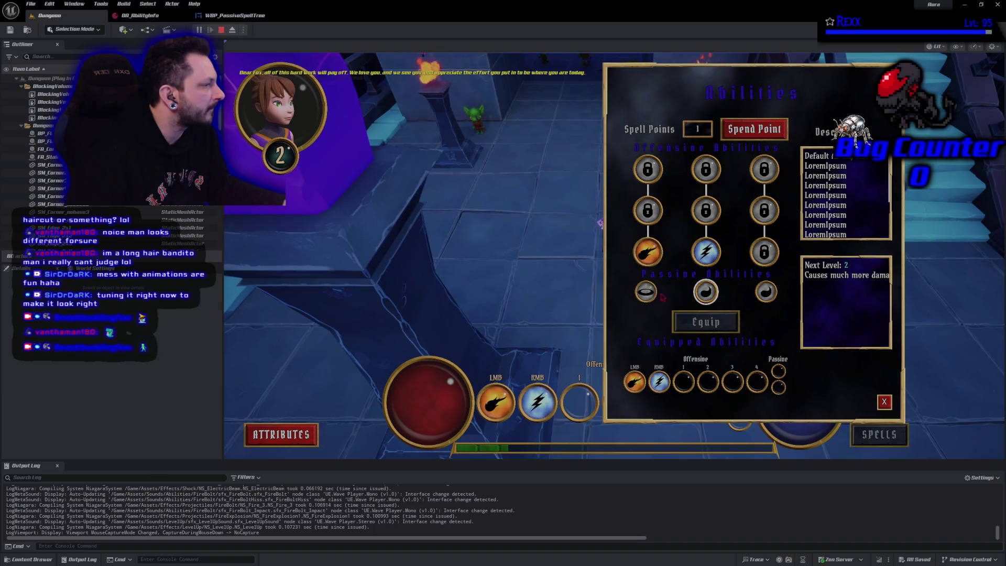
pyautogui.click(645, 291)
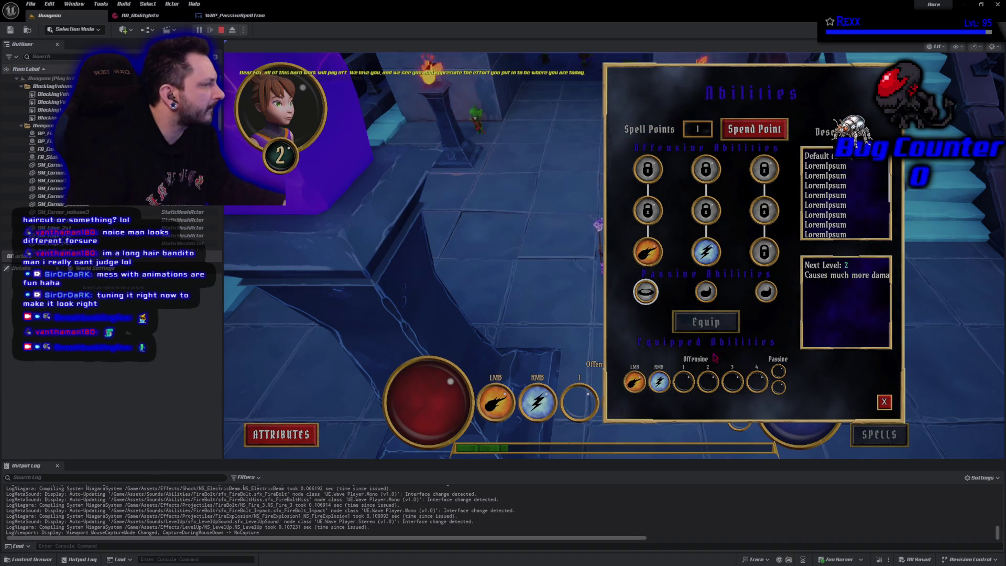
pyautogui.click(885, 402)
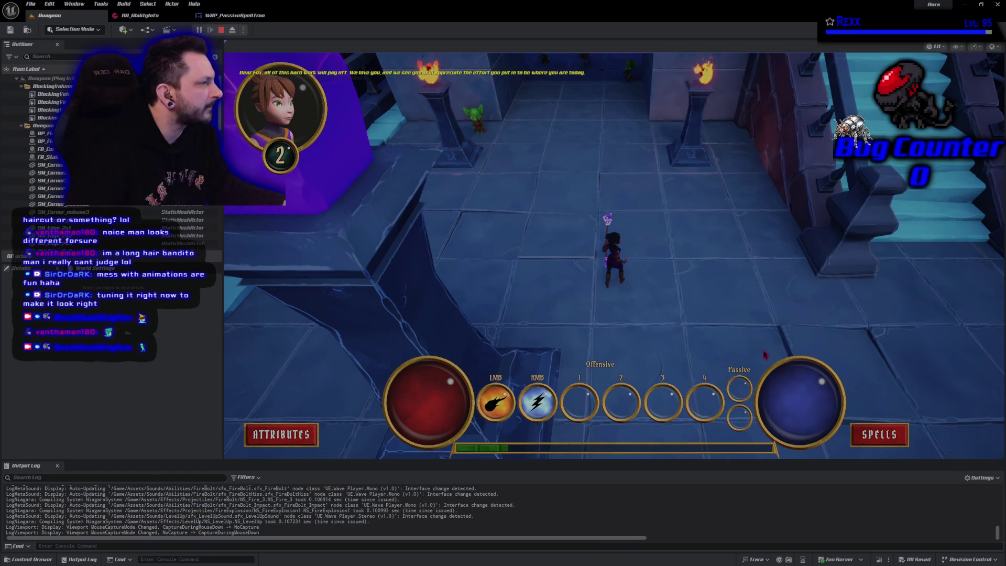
pyautogui.click(221, 31)
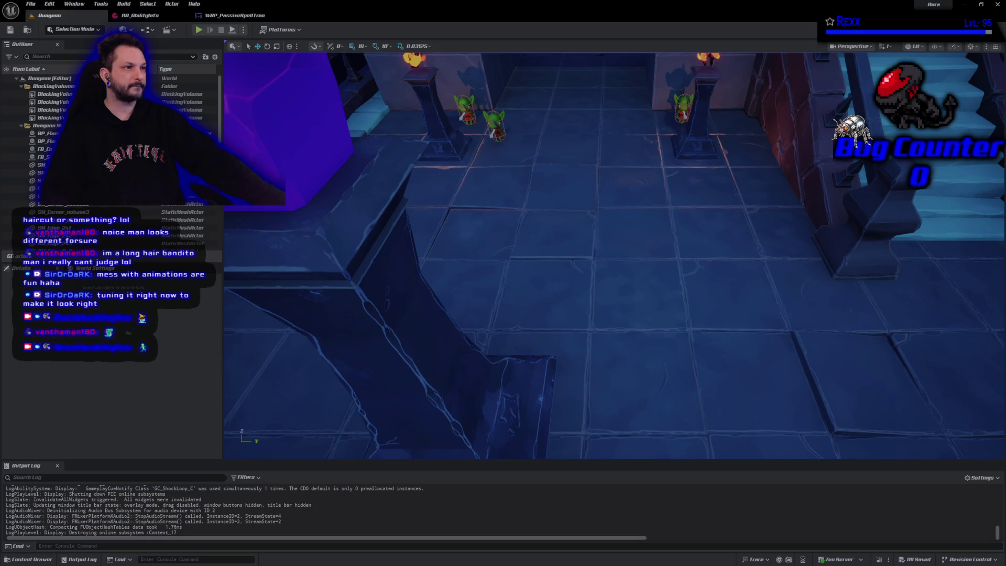
# Step: Open WBP_Equipped_SpellRow from the UI/SpellMenu folder and center it on the canvas
pyautogui.click(31, 559)
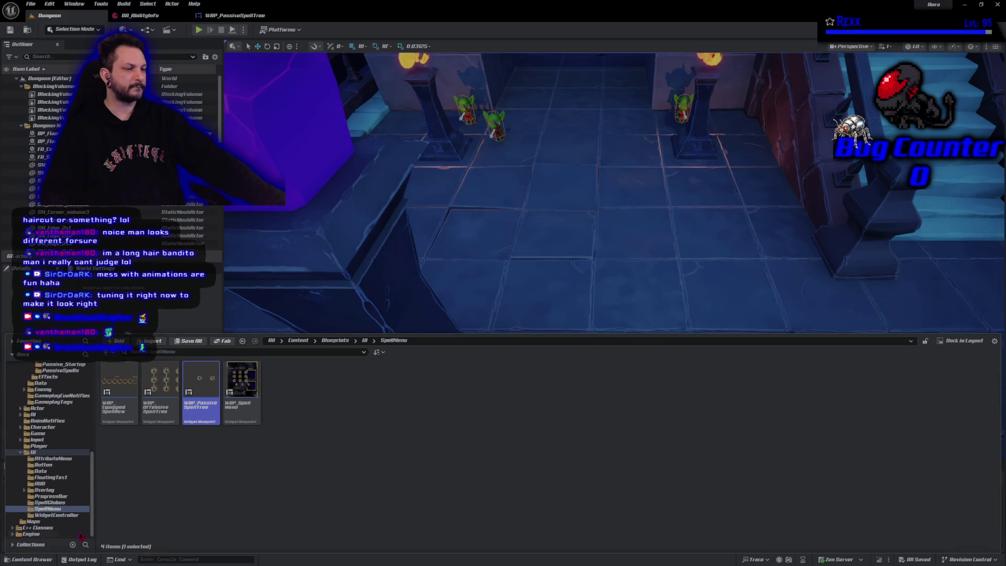
pyautogui.doubleClick(120, 416)
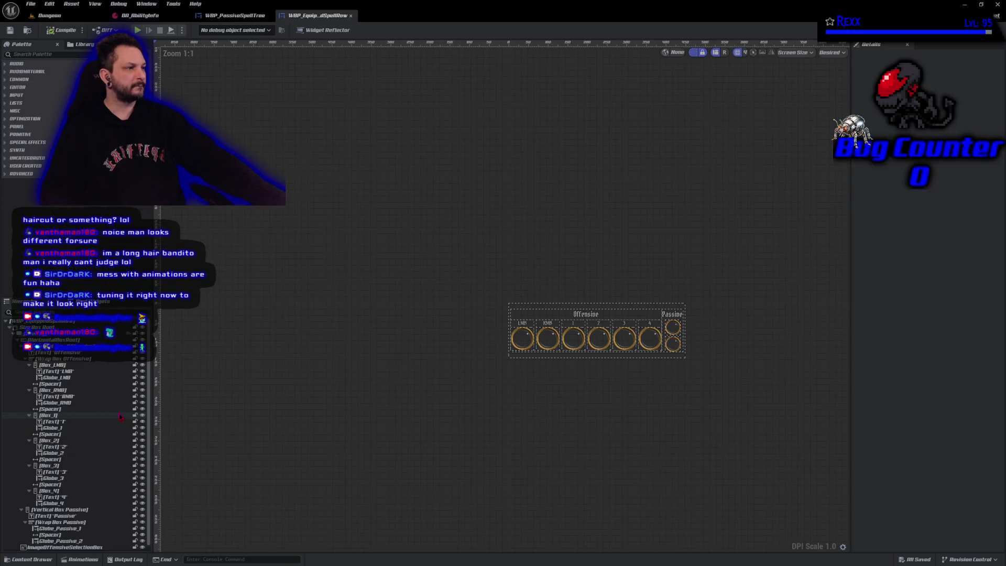
pyautogui.scroll(7, 555, 355)
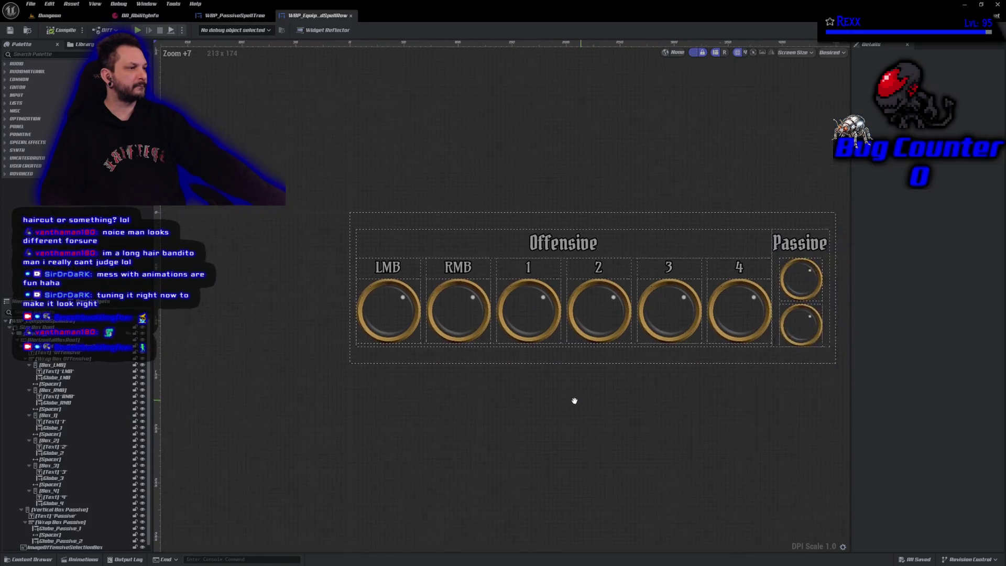
pyautogui.moveTo(573, 399); pyautogui.dragTo(467, 426)
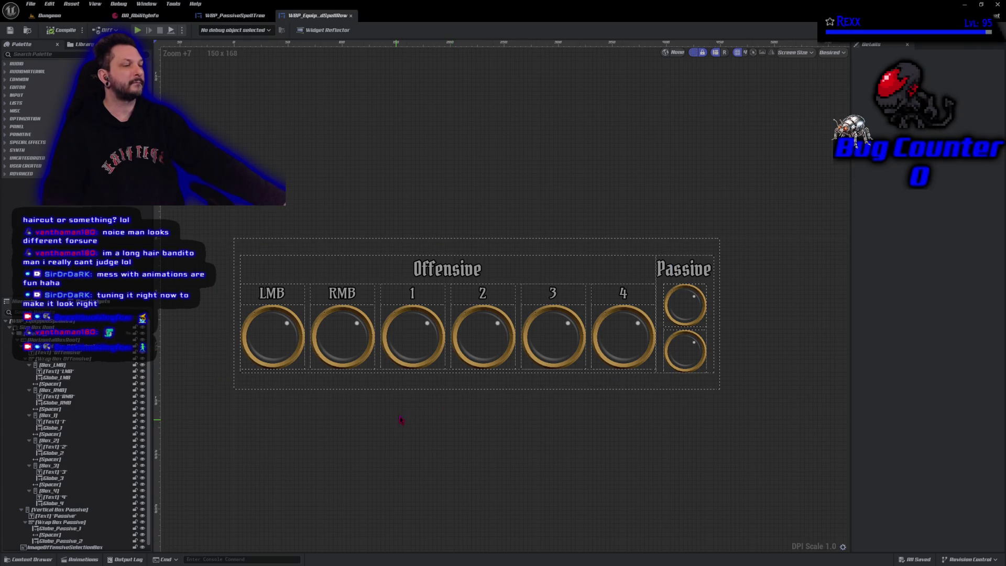
# Step: Select Globe_Passive_1 and filter its Details for 'input'
pyautogui.click(703, 313)
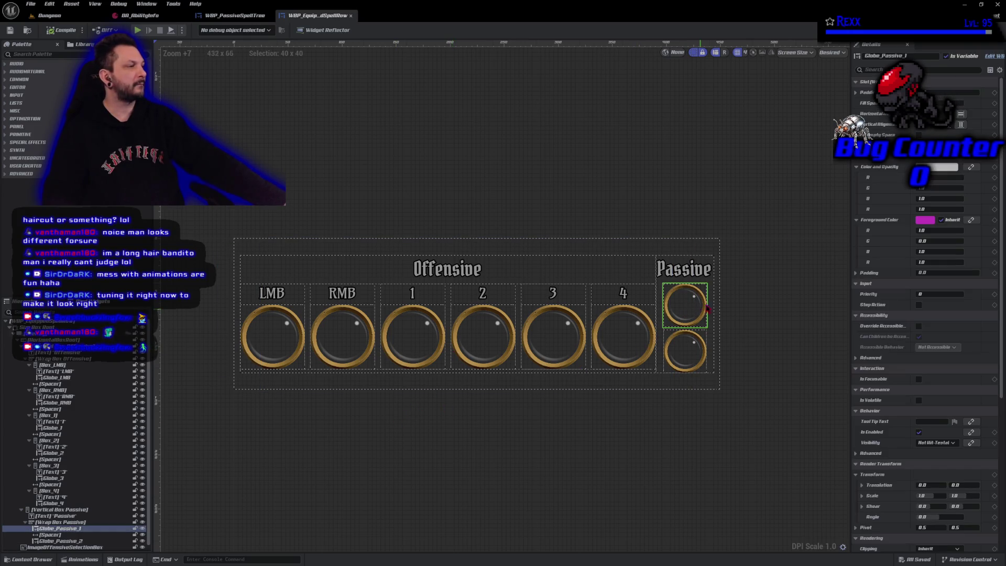
pyautogui.click(890, 69)
pyautogui.write('input')
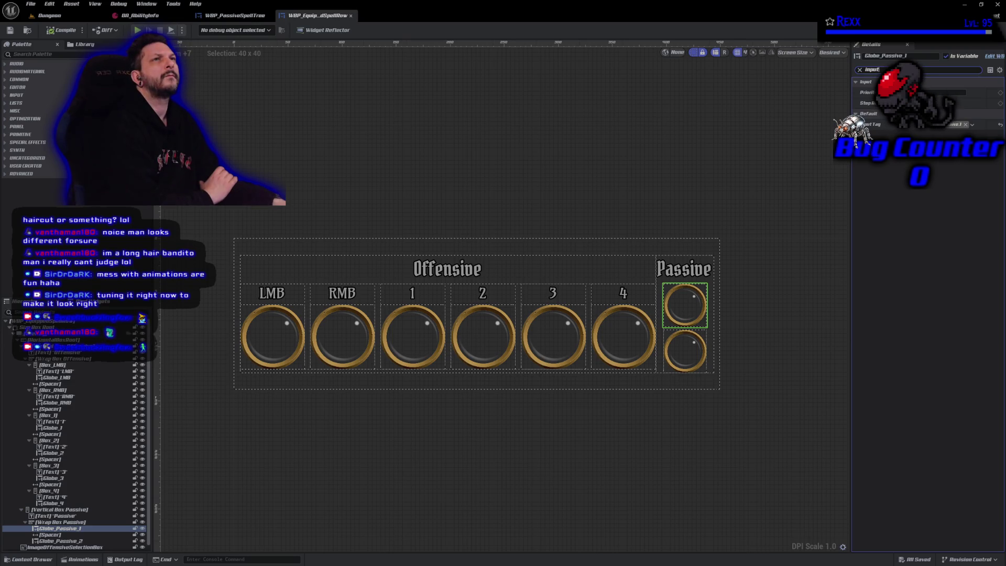
# Step: Open WBP_HealthManaSpells from the UI/Overlay/SubWidget folder
pyautogui.click(29, 559)
pyautogui.click(364, 433)
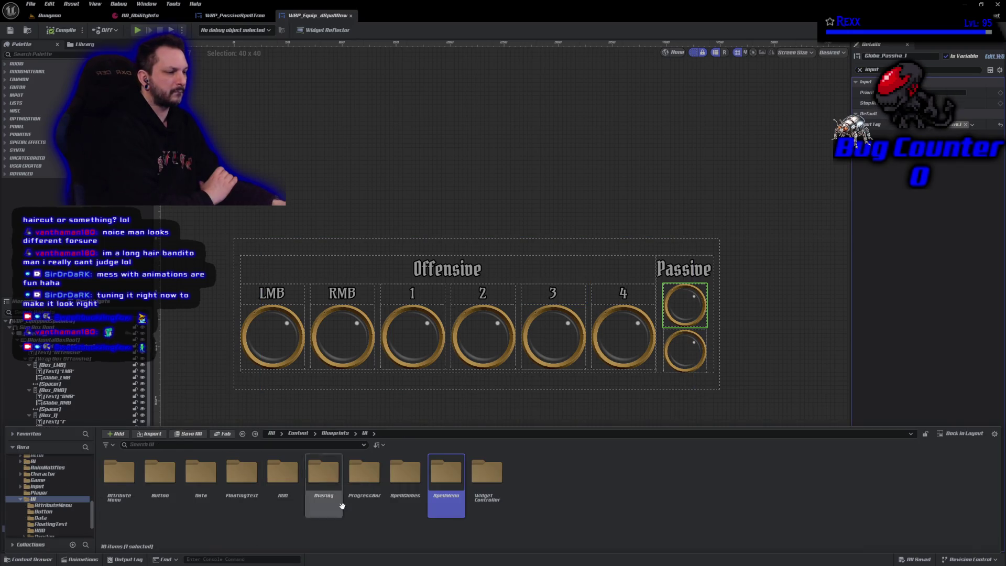
pyautogui.doubleClick(323, 474)
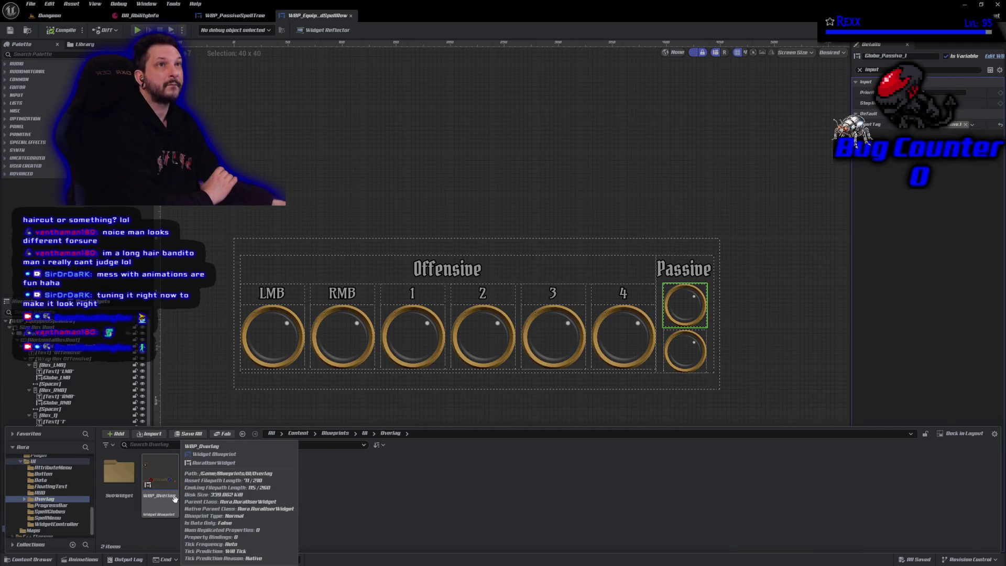
pyautogui.click(126, 490)
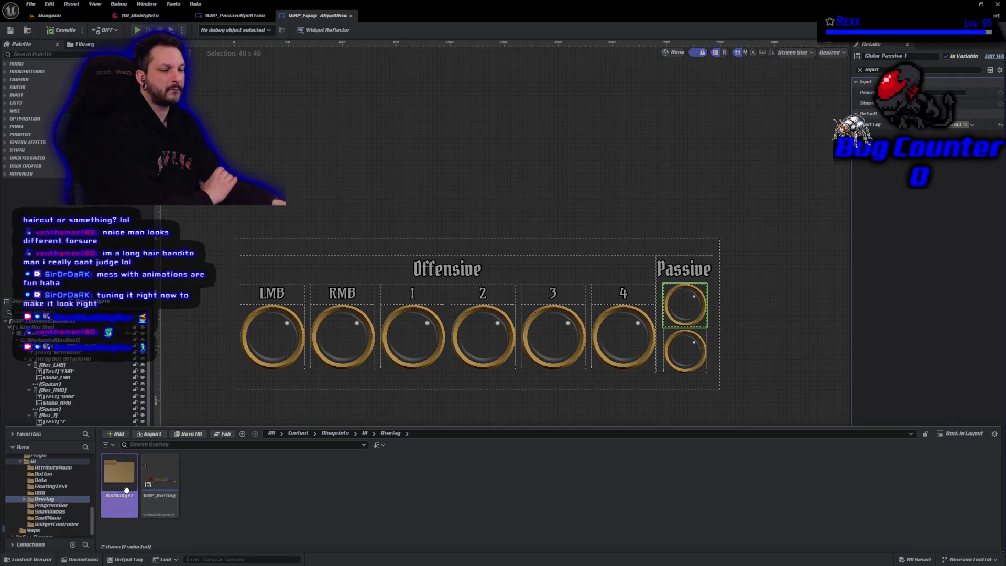
pyautogui.doubleClick(127, 491)
pyautogui.click(204, 508)
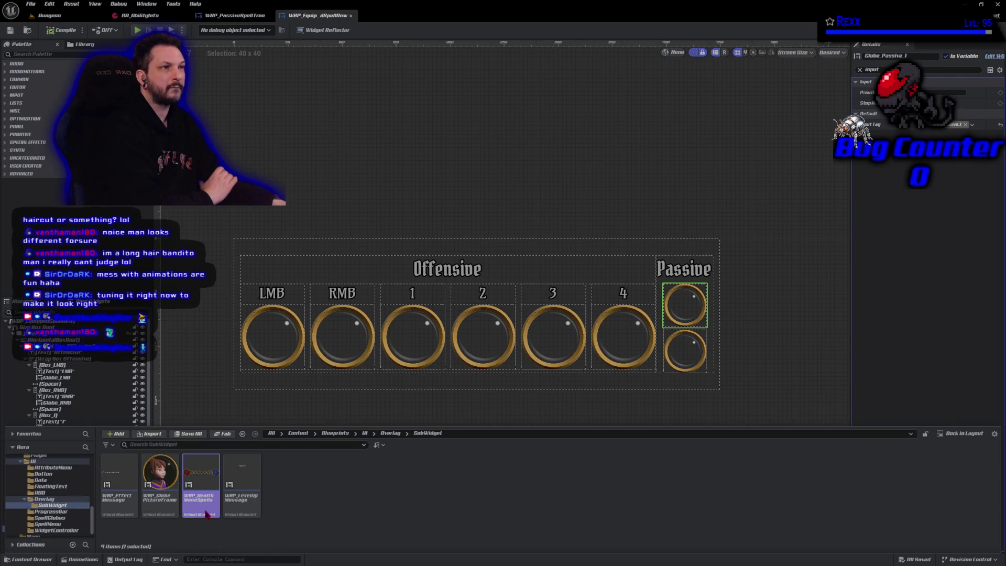
pyautogui.doubleClick(206, 513)
# Step: Select SpellGlobe_Passive_1 on the canvas, then view the widget's EventGraph
pyautogui.scroll(4, 501, 399)
pyautogui.moveTo(503, 400); pyautogui.dragTo(432, 461)
pyautogui.click(655, 244)
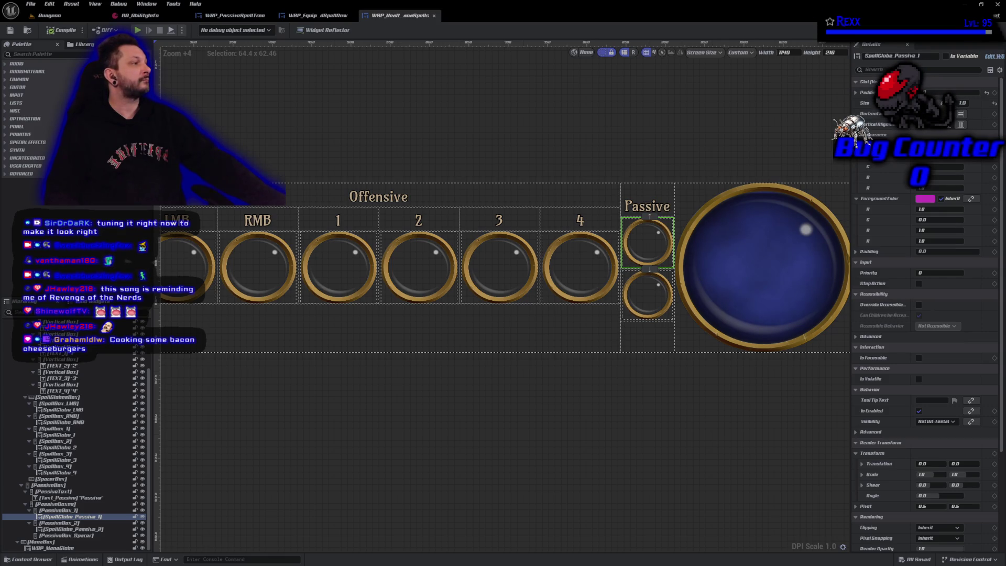
pyautogui.click(984, 30)
pyautogui.click(364, 44)
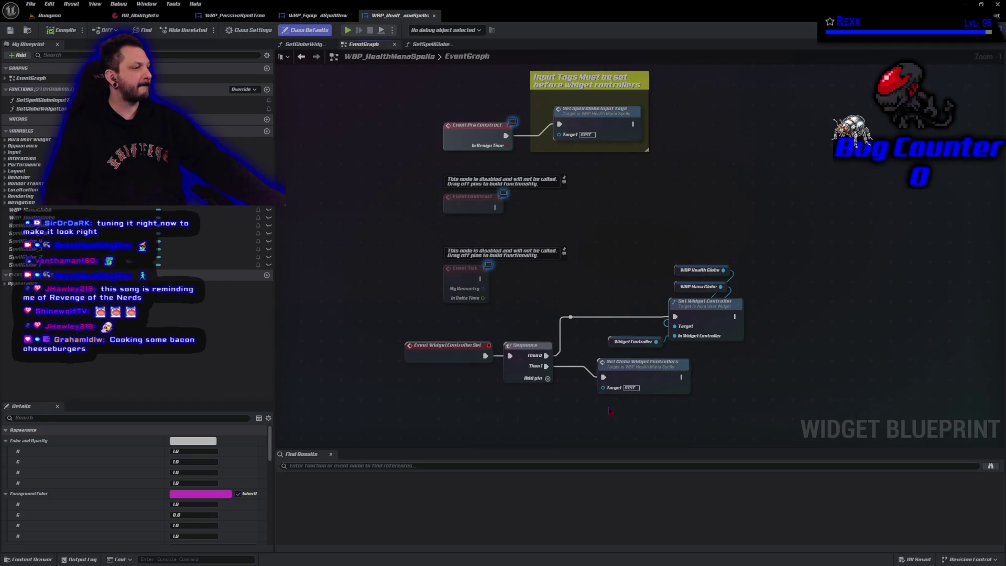
# Step: Open SetGlobeWidgetControllers and place the Widget Controller getter below Set Widget Controller
pyautogui.doubleClick(665, 366)
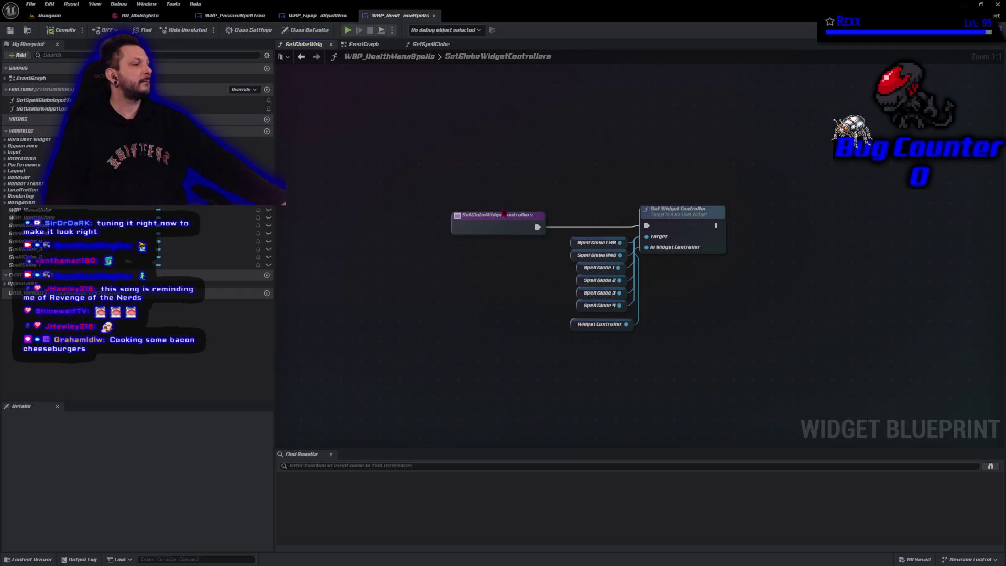
pyautogui.moveTo(579, 329)
pyautogui.mouseDown()
pyautogui.moveTo(461, 214)
pyautogui.moveTo(465, 241)
pyautogui.moveTo(471, 196)
pyautogui.moveTo(687, 180)
pyautogui.mouseUp()
pyautogui.moveTo(652, 201); pyautogui.dragTo(653, 264)
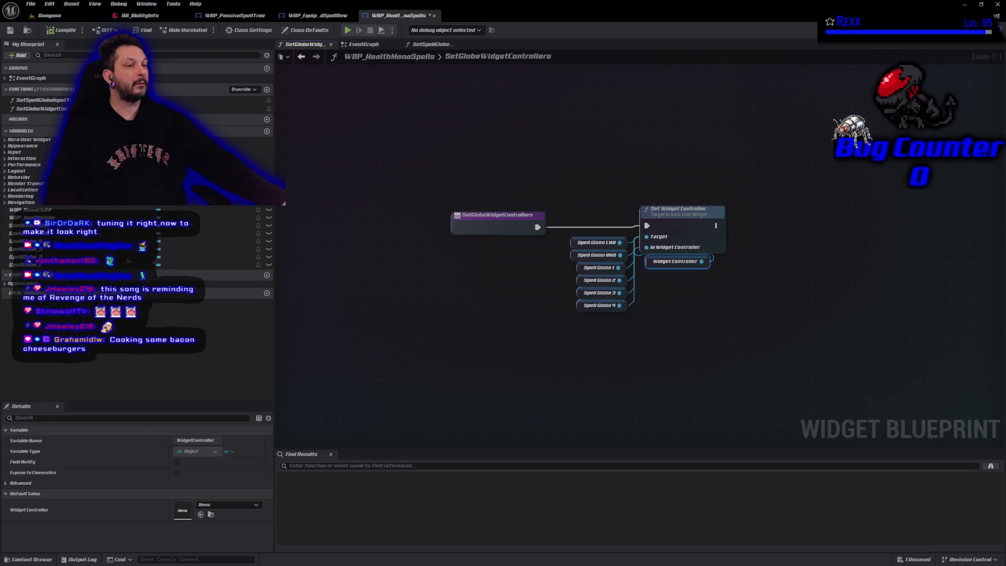
# Step: Make both passive spell globes variables and compile the blueprint
pyautogui.click(975, 38)
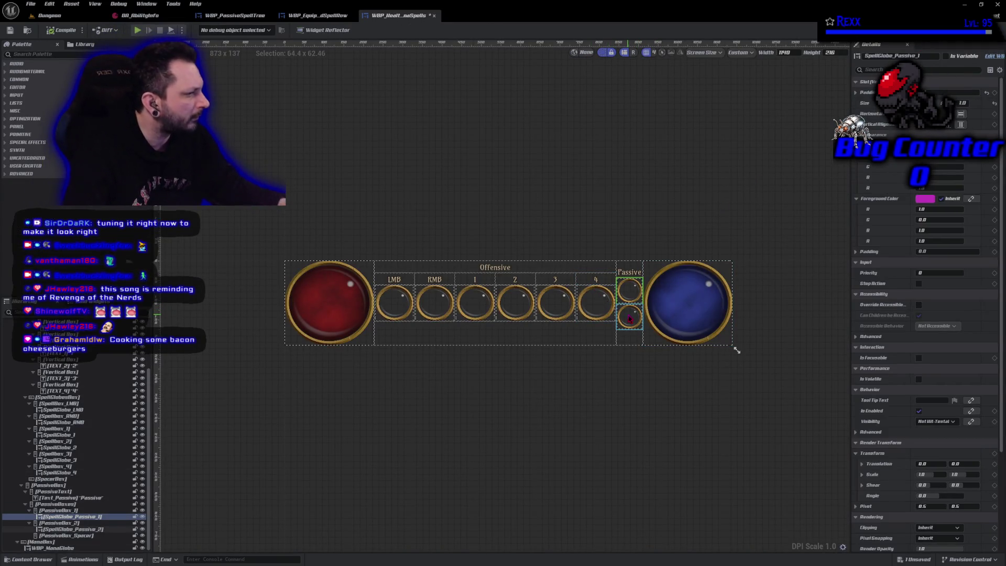
pyautogui.keyDown('ctrl'); pyautogui.click(630, 316); pyautogui.keyUp('ctrl')
pyautogui.click(940, 55)
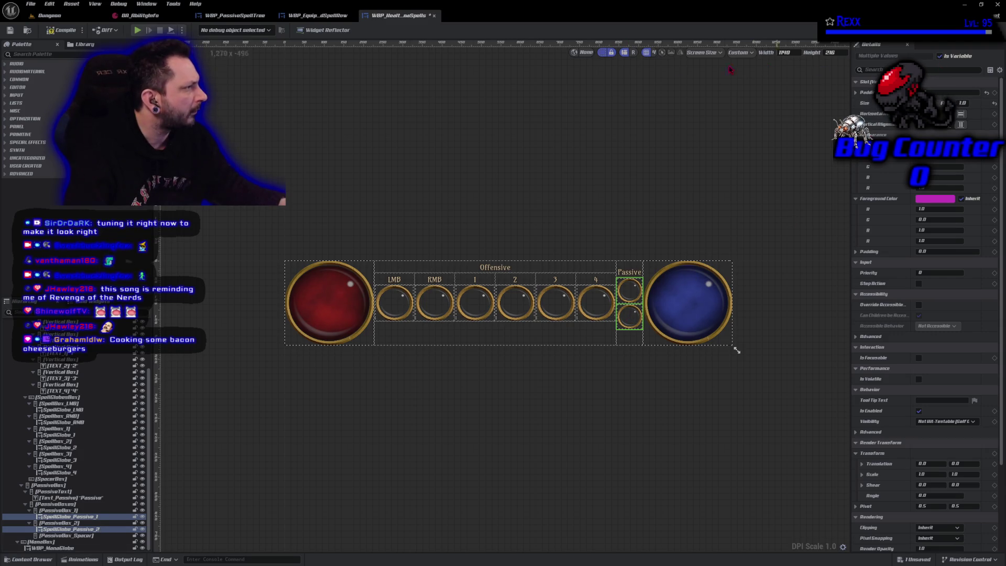
pyautogui.click(63, 30)
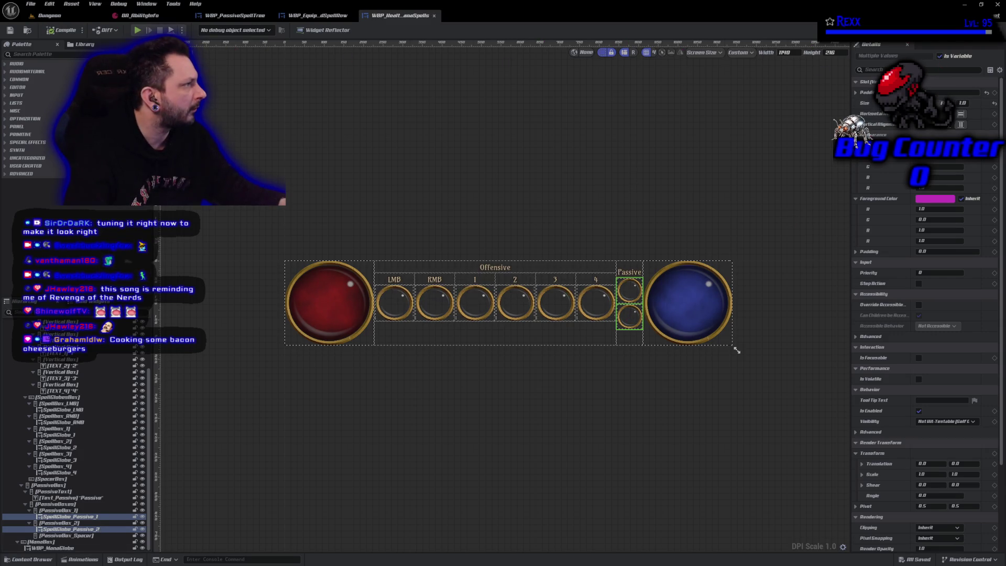
# Step: Wire SpellGlobe_Passive_1 and SpellGlobe_Passive_2 getters into the Set Widget Controller call
pyautogui.moveTo(58, 241)
pyautogui.mouseDown()
pyautogui.moveTo(414, 326)
pyautogui.moveTo(607, 330)
pyautogui.mouseUp()
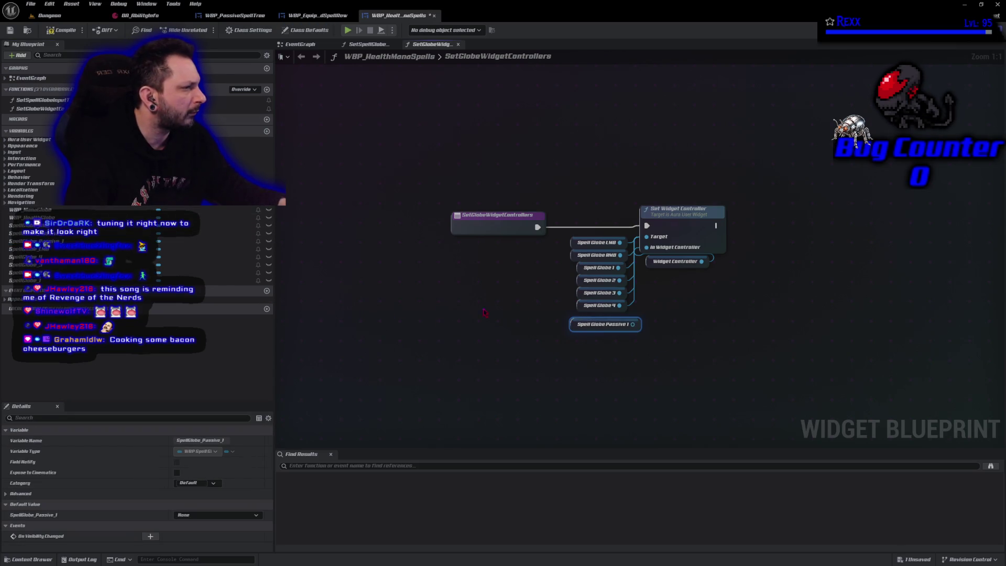
pyautogui.moveTo(31, 233)
pyautogui.mouseDown()
pyautogui.moveTo(398, 321)
pyautogui.moveTo(574, 343)
pyautogui.mouseUp()
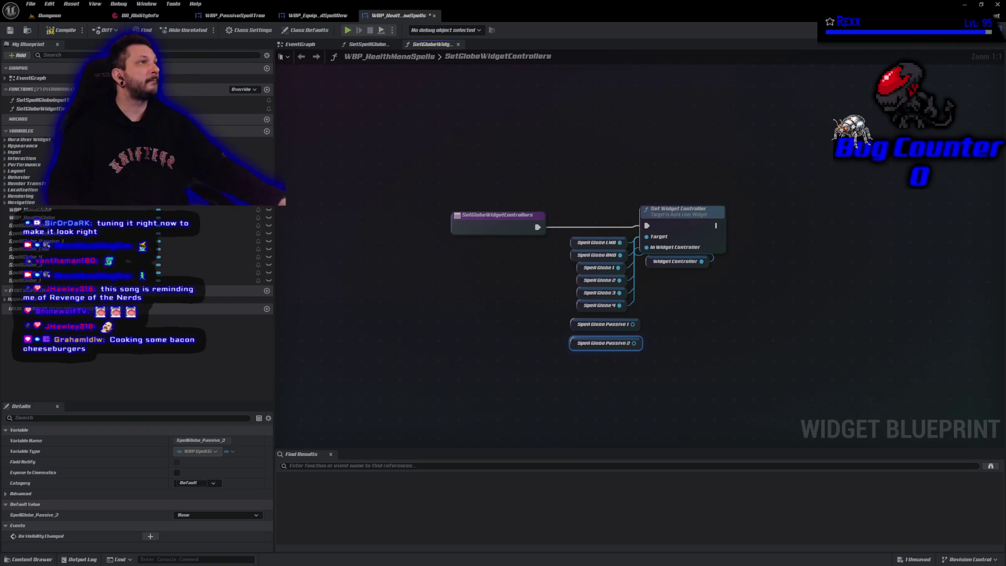
pyautogui.moveTo(633, 324); pyautogui.dragTo(650, 251)
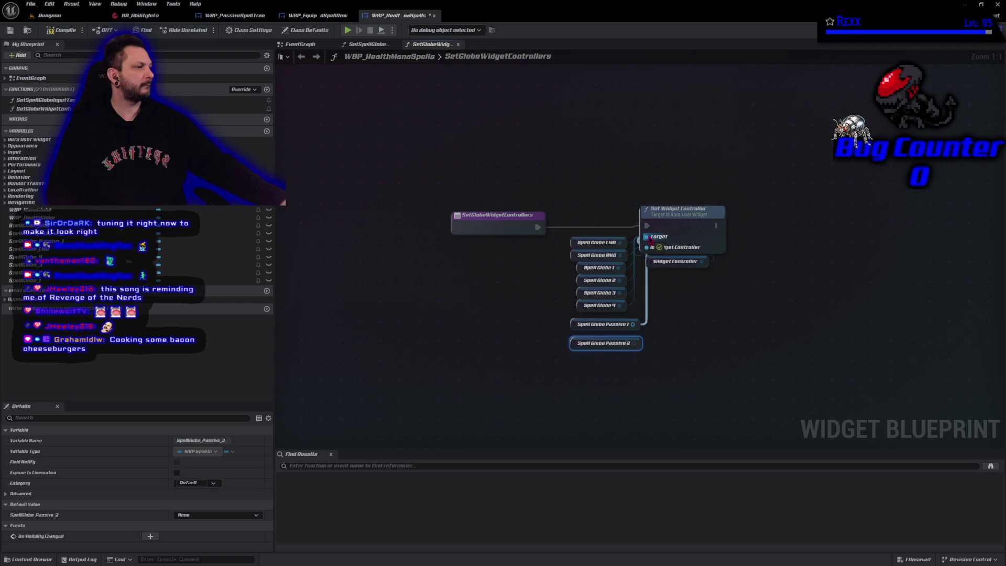
pyautogui.moveTo(635, 344)
pyautogui.mouseDown()
pyautogui.moveTo(648, 335)
pyautogui.moveTo(648, 247)
pyautogui.mouseUp()
# Step: Save all modified assets and go back to the Designer
pyautogui.hotkey('ctrl', 's')
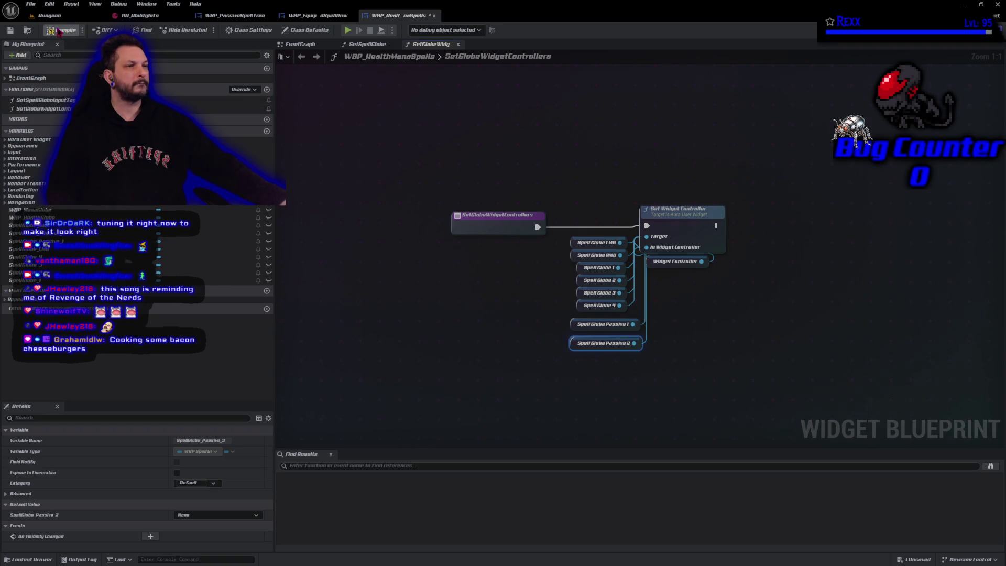
pyautogui.click(31, 4)
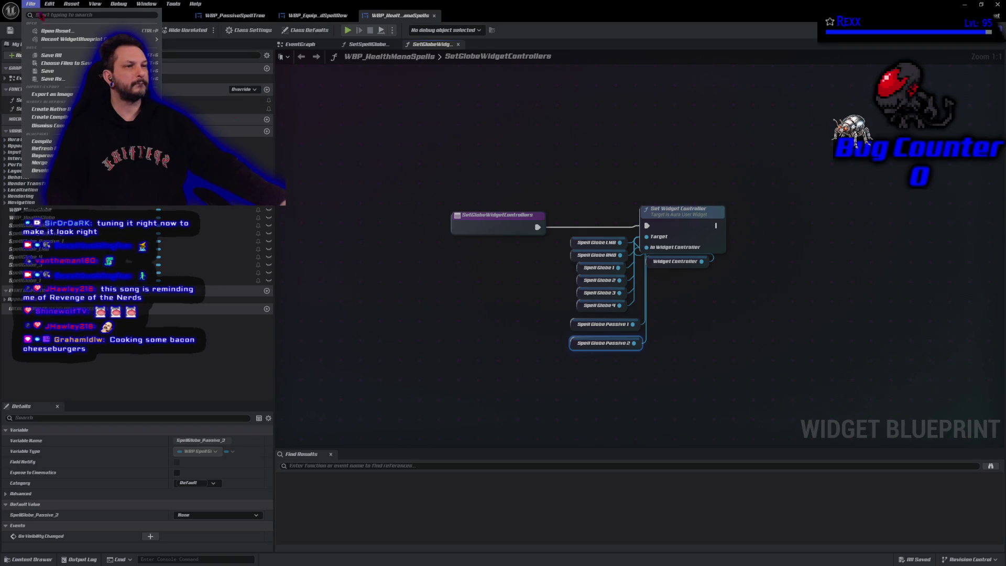
pyautogui.click(54, 56)
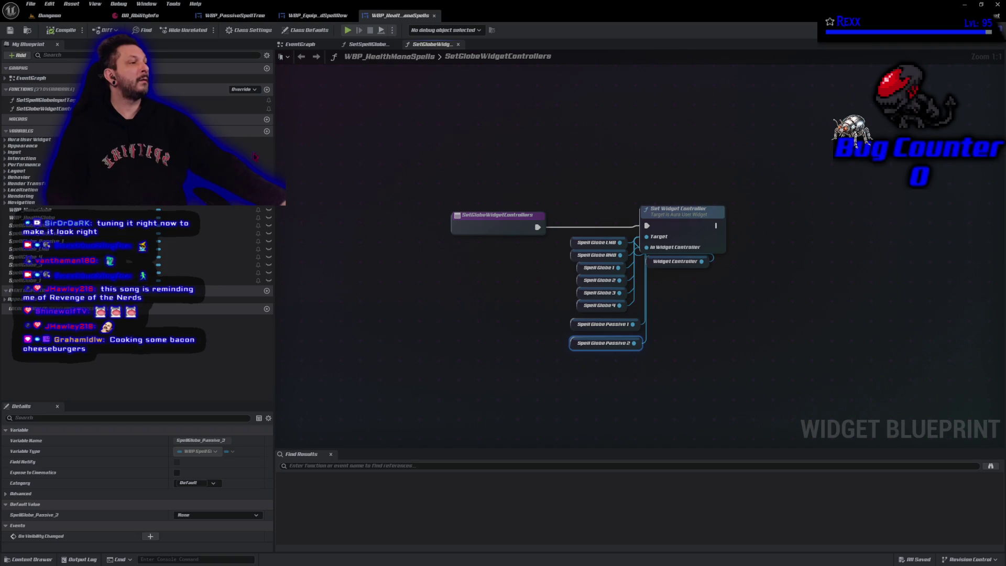
pyautogui.click(967, 30)
pyautogui.click(925, 70)
pyautogui.write('in')
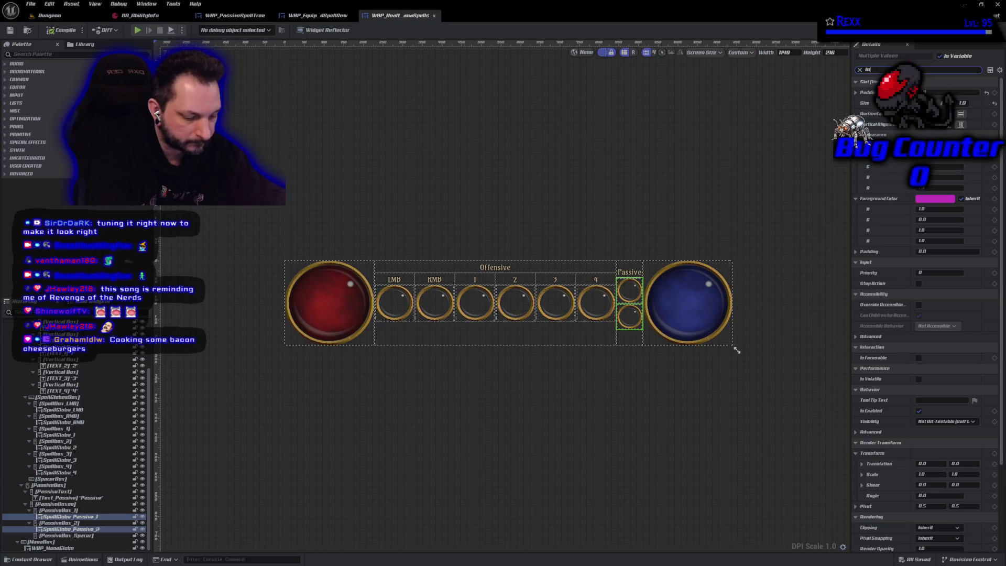
pyautogui.write('put')
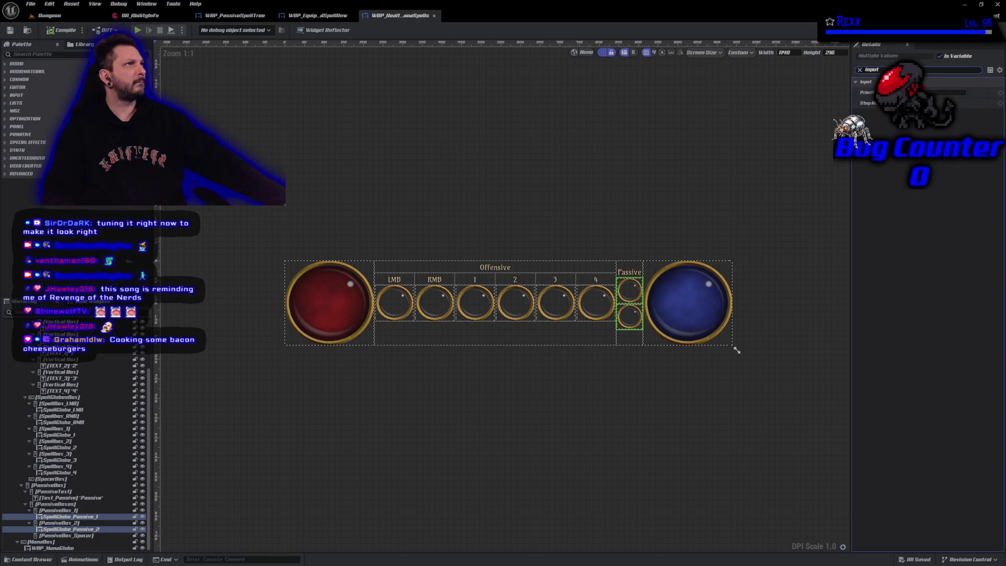
pyautogui.click(629, 291)
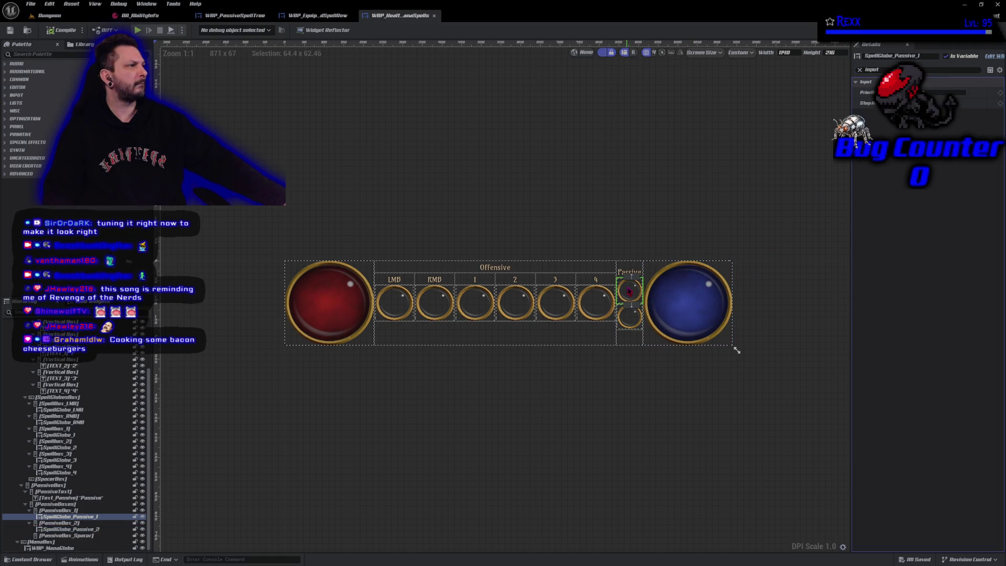
pyautogui.click(634, 323)
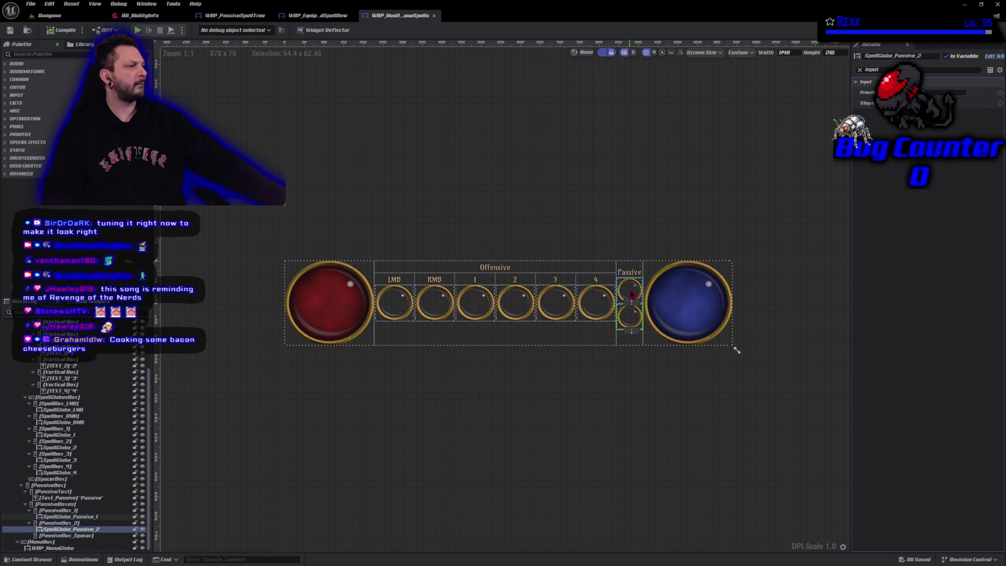
pyautogui.click(628, 294)
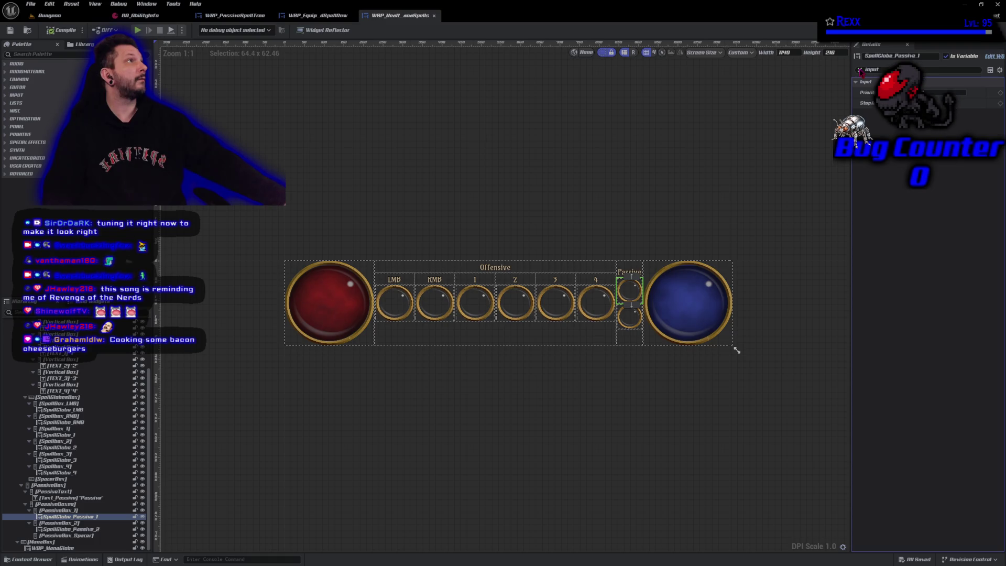
pyautogui.click(860, 70)
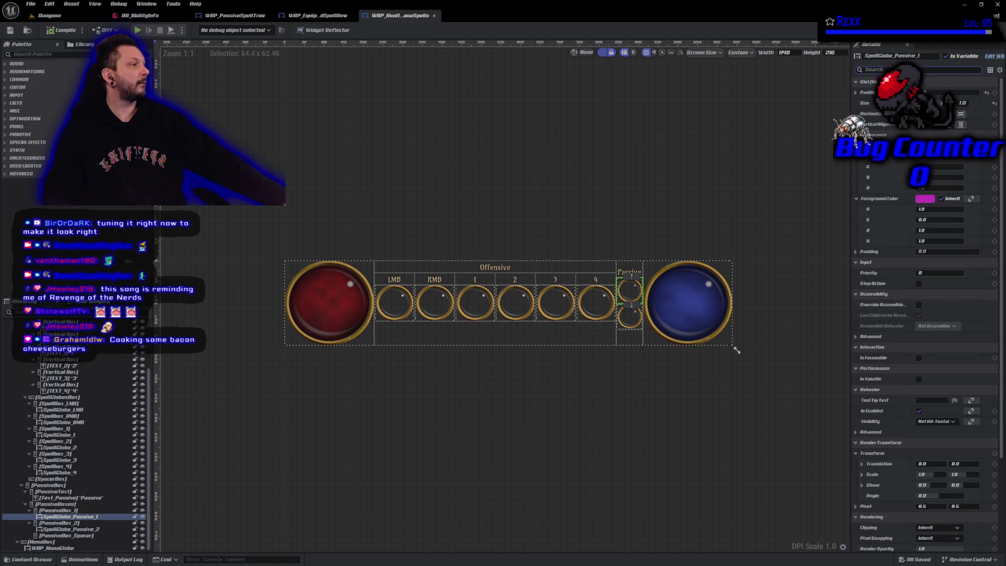
# Step: Filter the Details panel for 'falg' and 'def', then clear the filter and browse properties
pyautogui.write('fal')
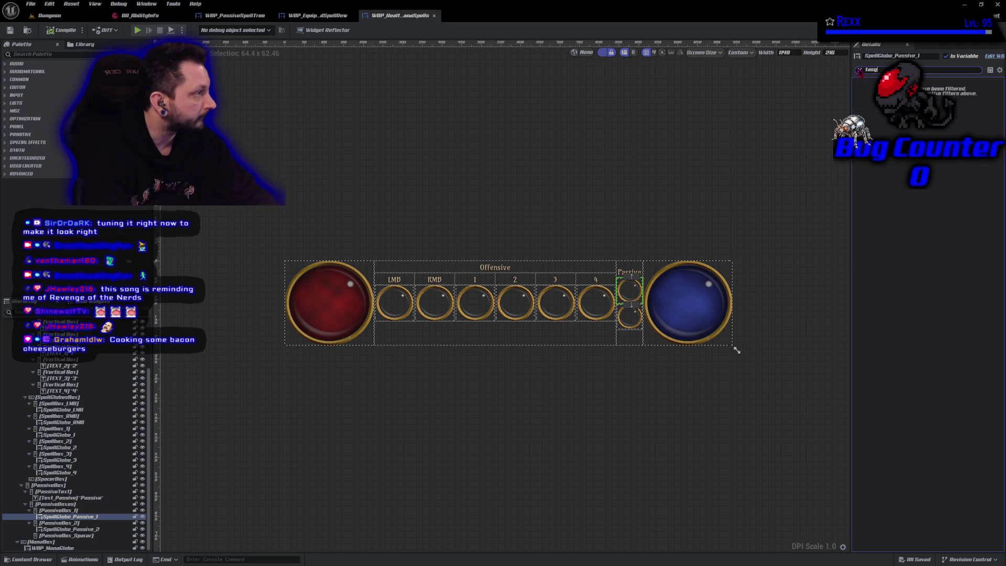
pyautogui.write('g')
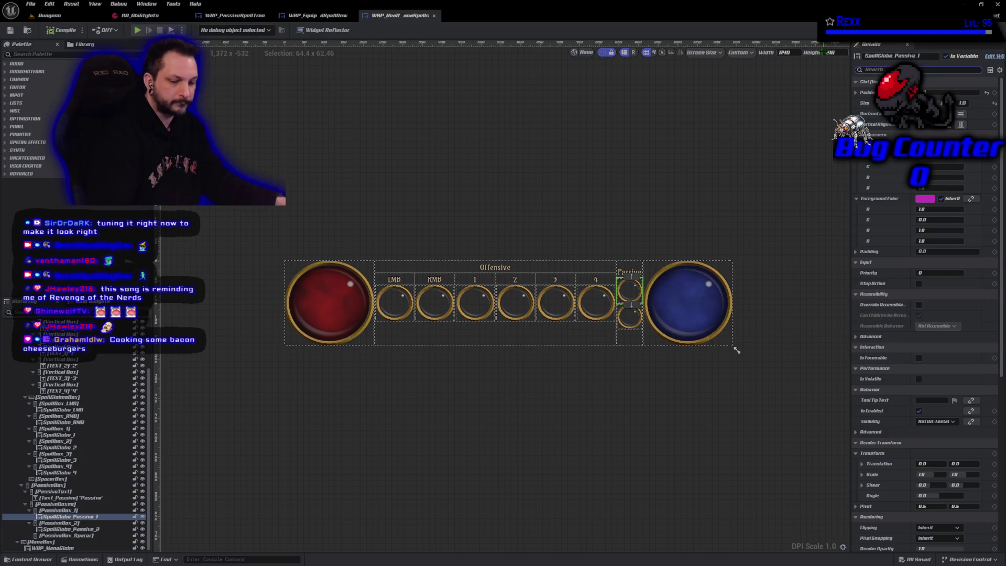
pyautogui.write('def')
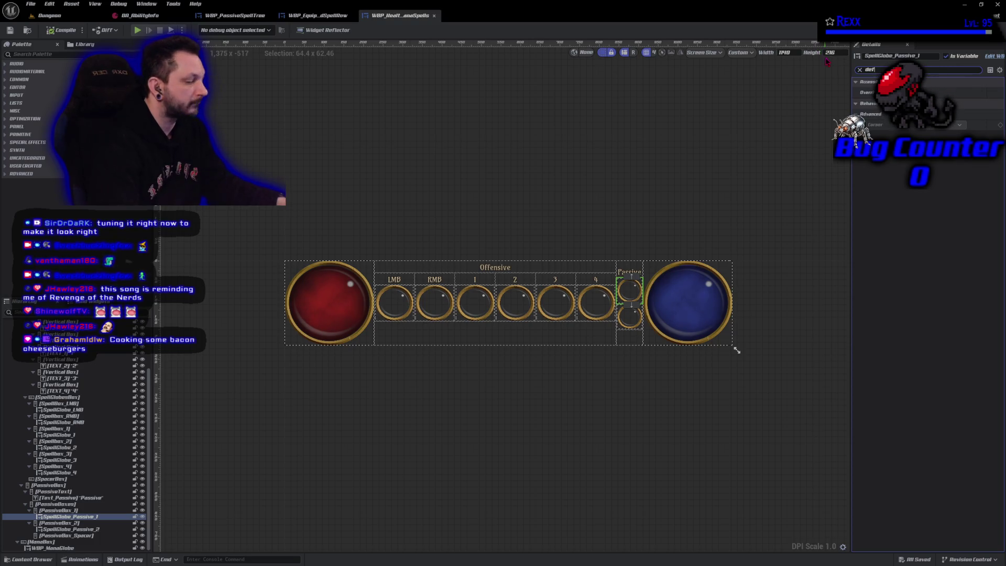
pyautogui.click(860, 70)
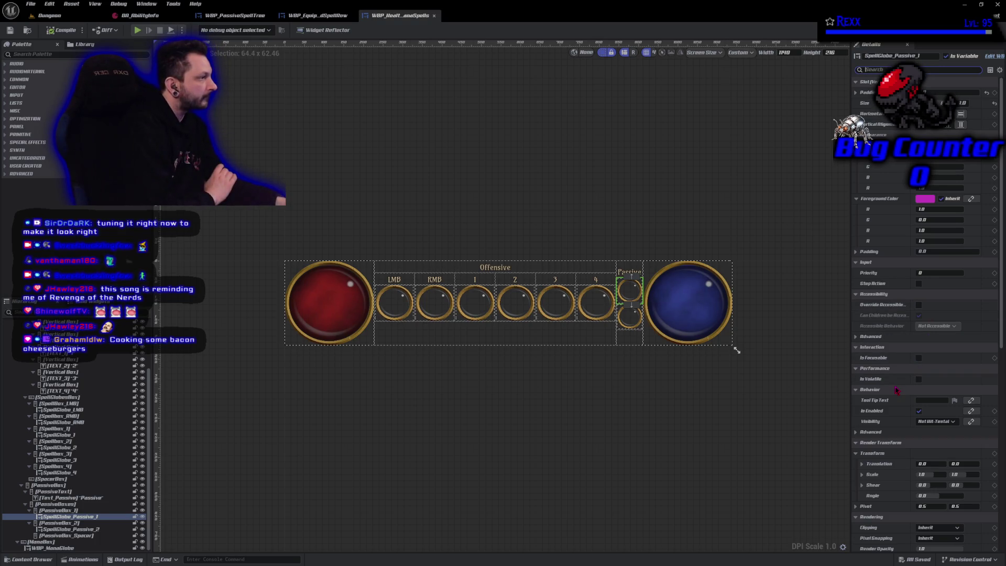
pyautogui.scroll(-8, 896, 391)
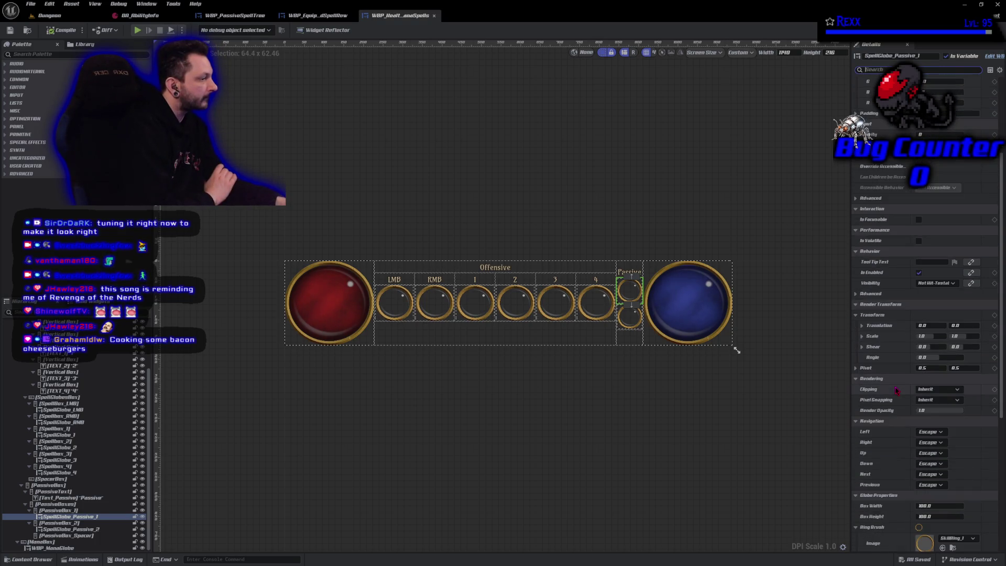
pyautogui.scroll(-5, 896, 390)
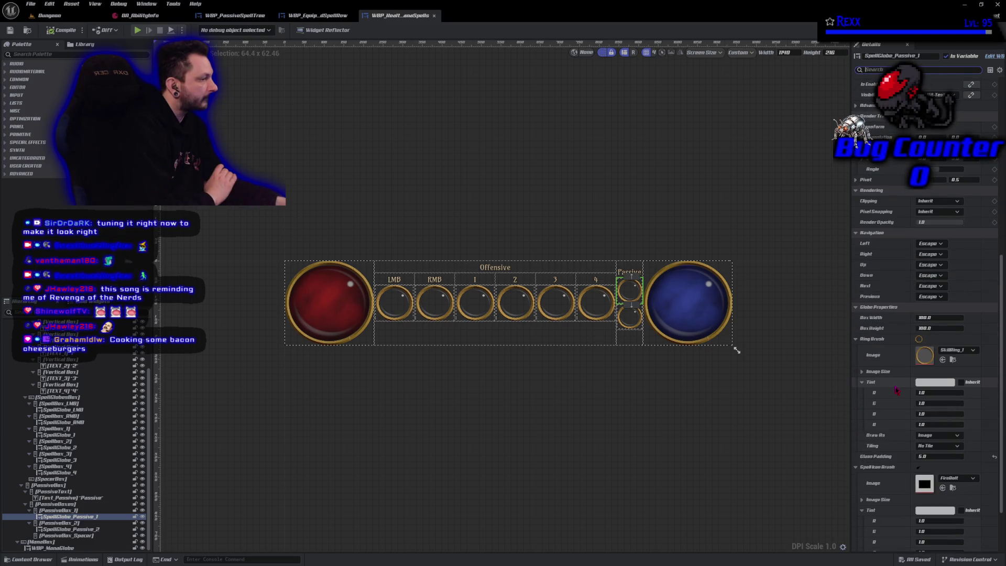
pyautogui.scroll(-3, 896, 390)
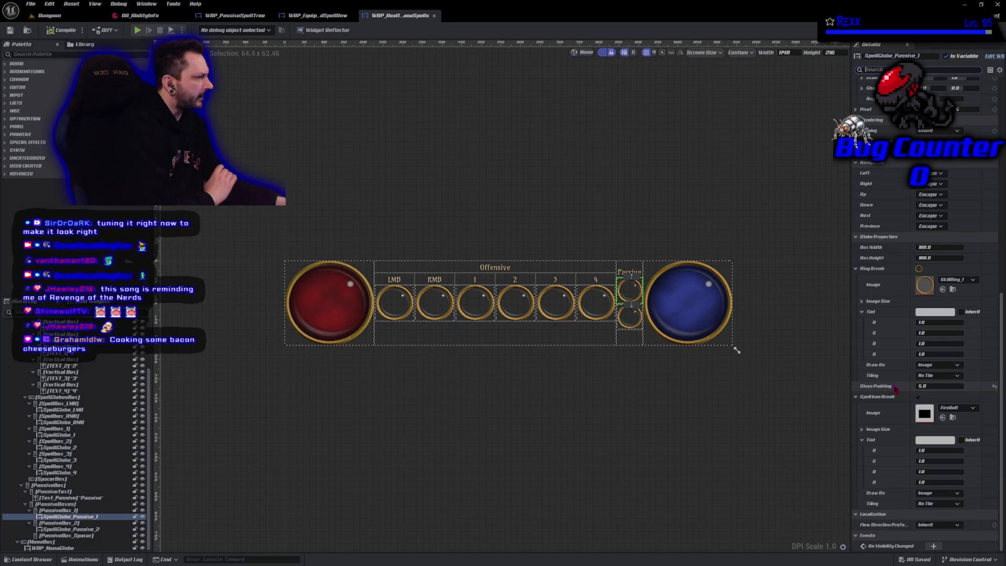
pyautogui.scroll(3, 896, 389)
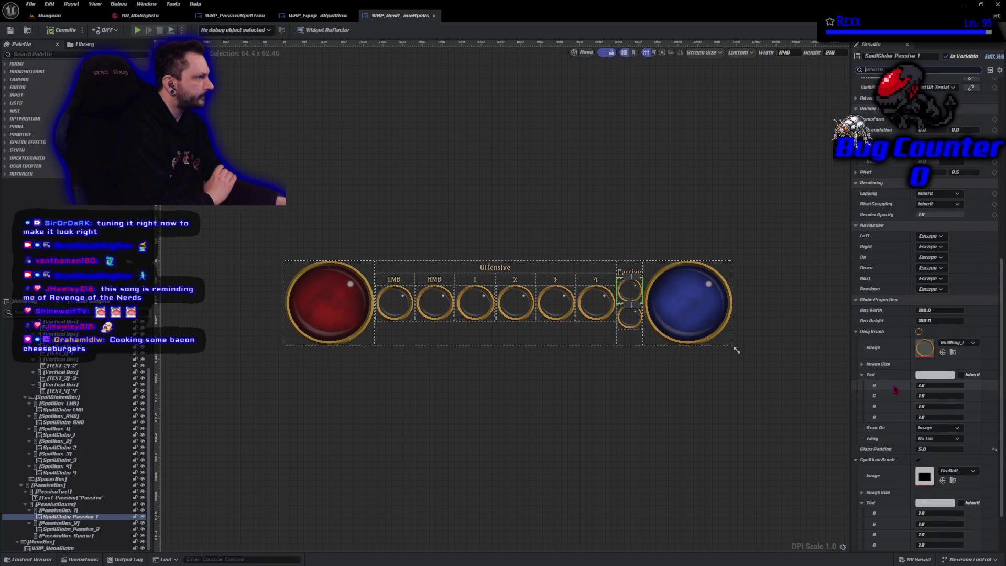
pyautogui.scroll(6, 896, 390)
pyautogui.scroll(9, 897, 389)
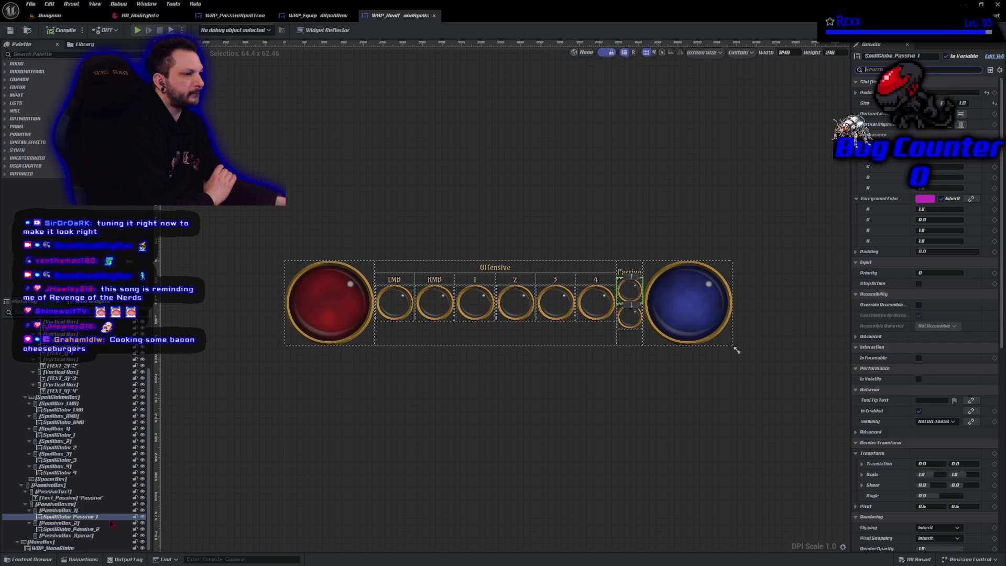
# Step: In WBP_SpellGlobe, select the cooldown text and then SizeBox_Root
pyautogui.click(998, 56)
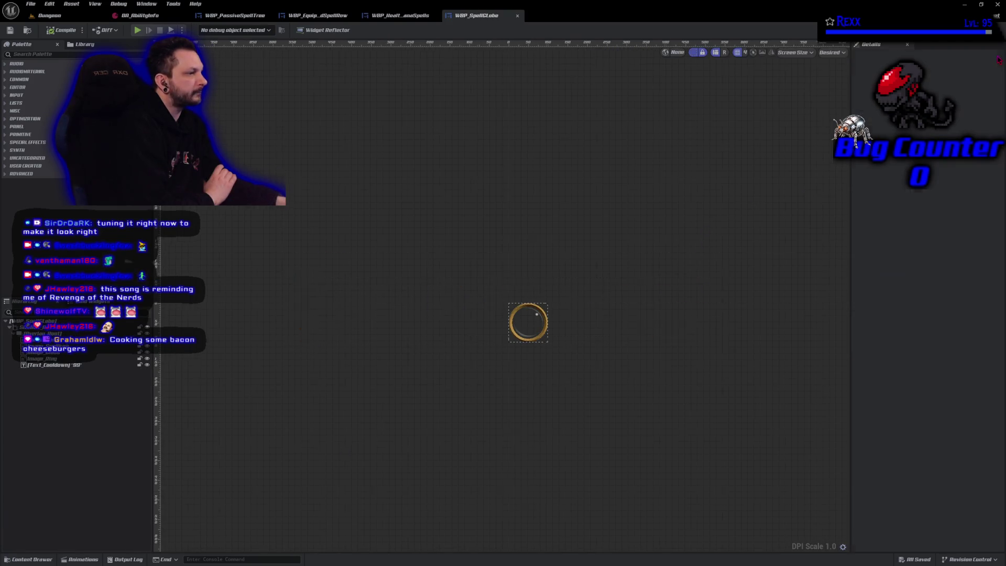
pyautogui.click(105, 365)
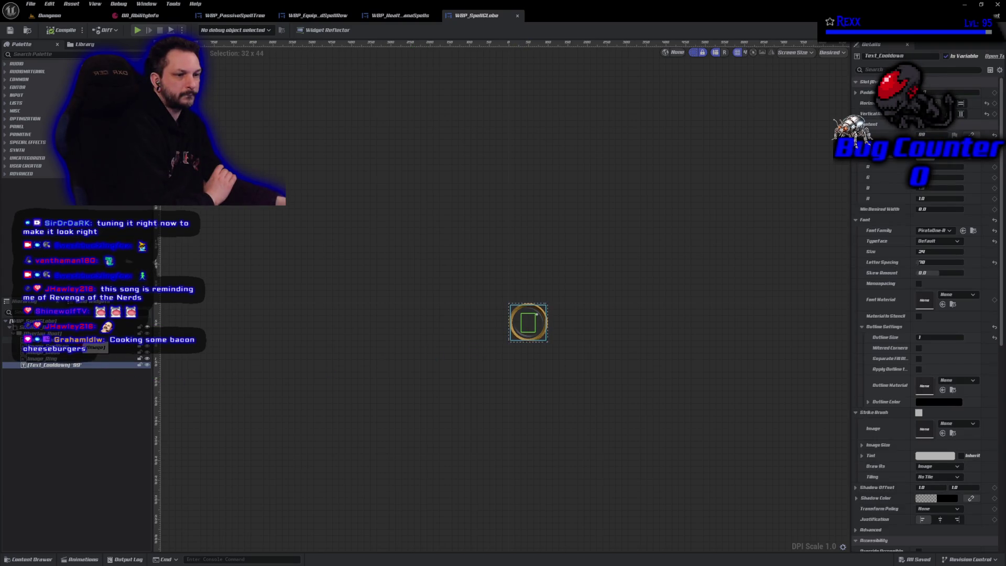
pyautogui.click(92, 327)
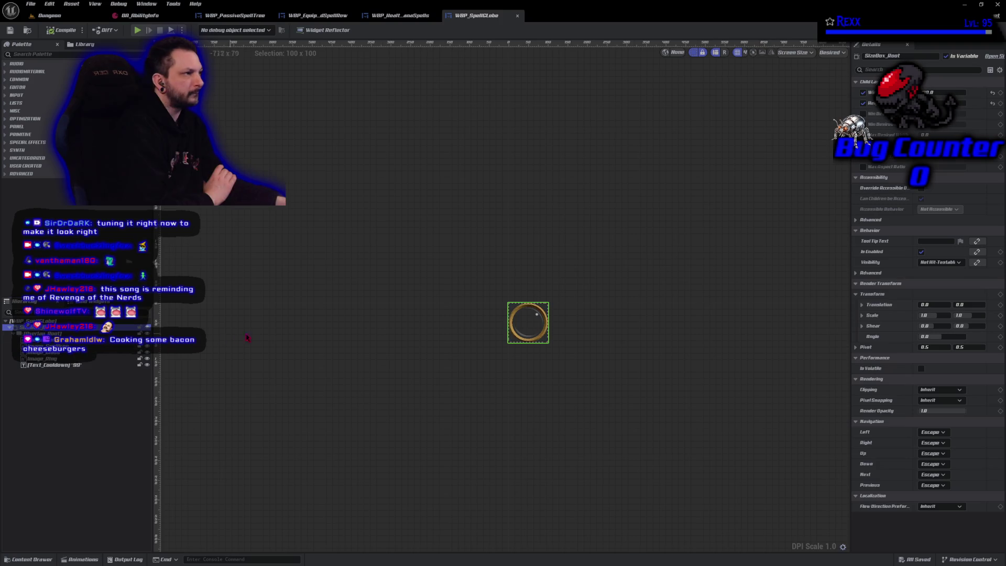
# Step: Check the WBP_HealthManaSpells tab, then return to WBP_SpellGlobe's EventGraph
pyautogui.click(418, 20)
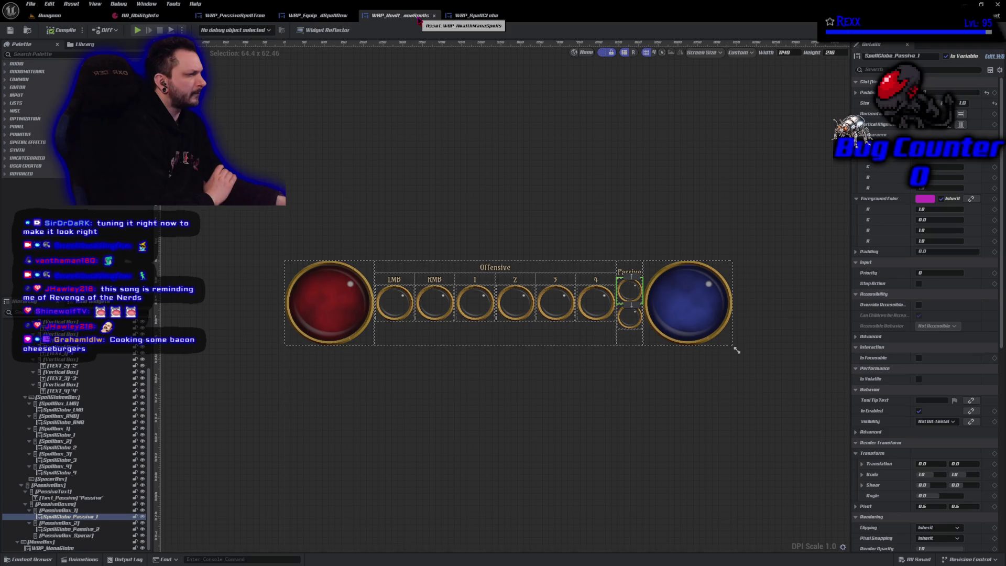
pyautogui.click(471, 19)
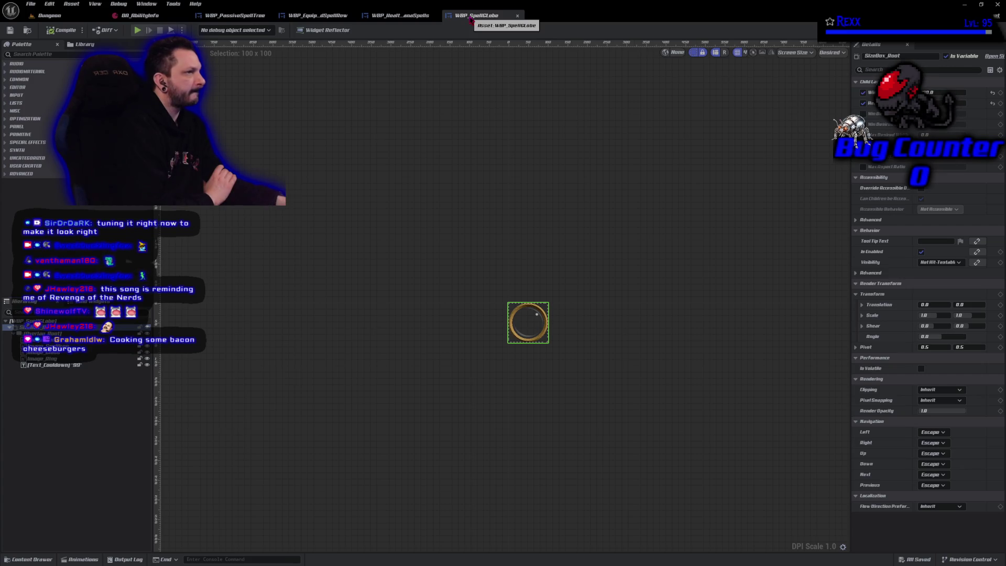
pyautogui.click(988, 30)
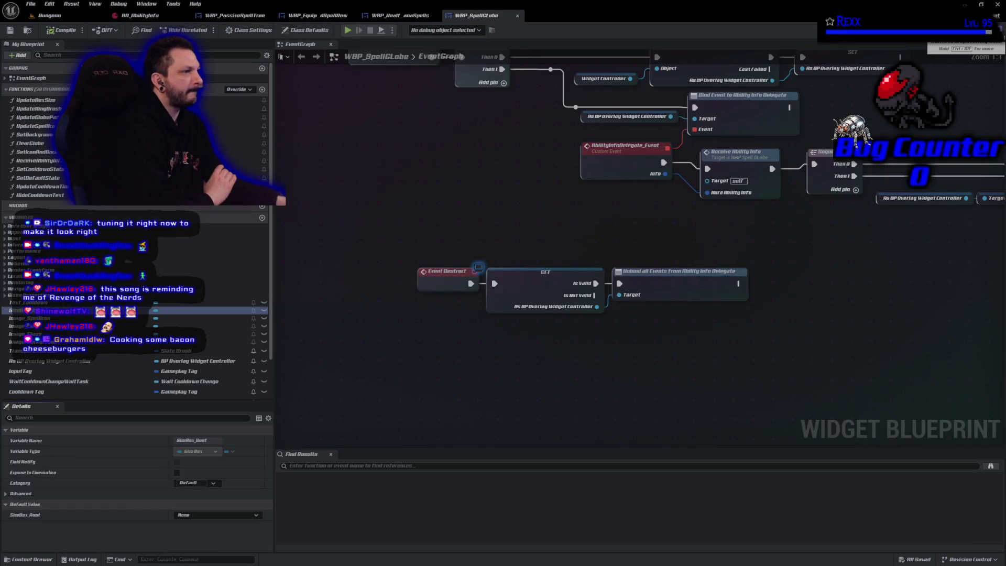
# Step: Make WBP_SpellGlobe's InputTag variable Instance Editable, then compile and save the spell globe blueprint
pyautogui.click(51, 371)
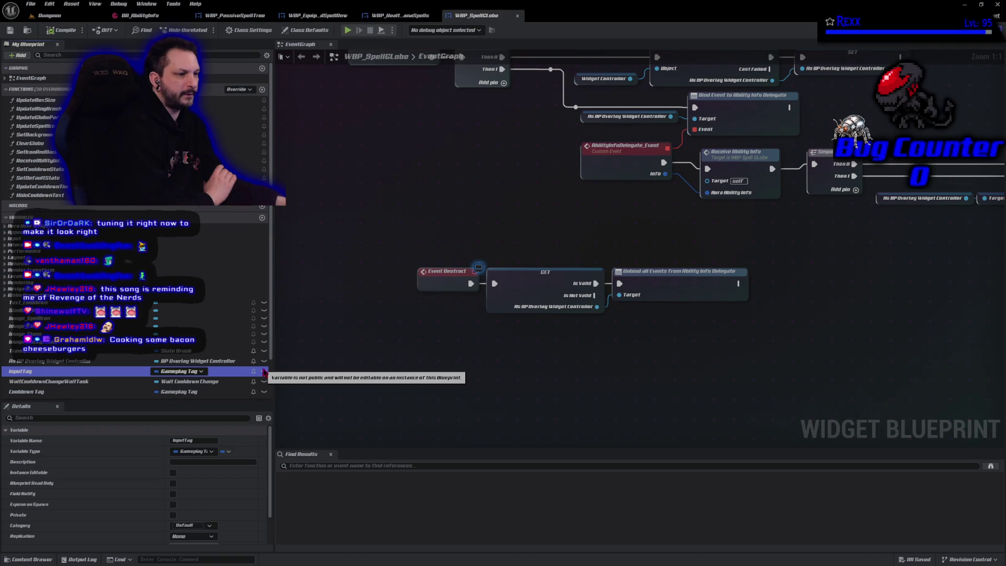
pyautogui.click(264, 371)
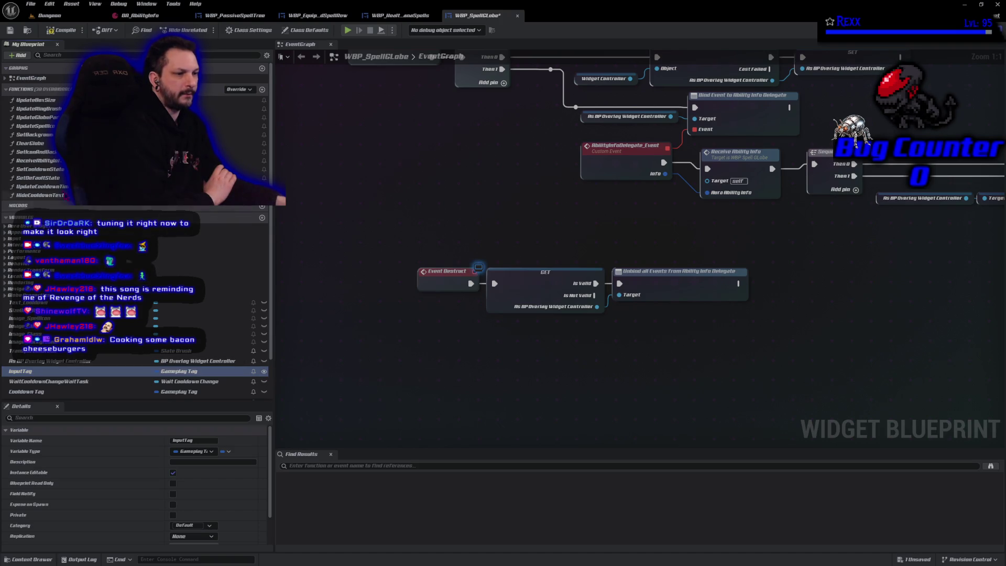
pyautogui.click(50, 30)
pyautogui.click(10, 30)
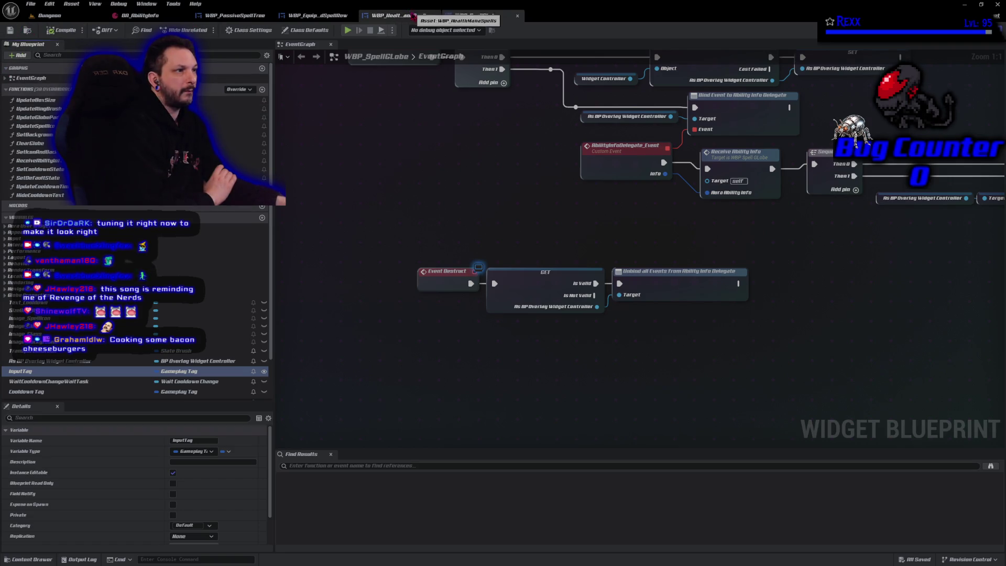
pyautogui.click(398, 15)
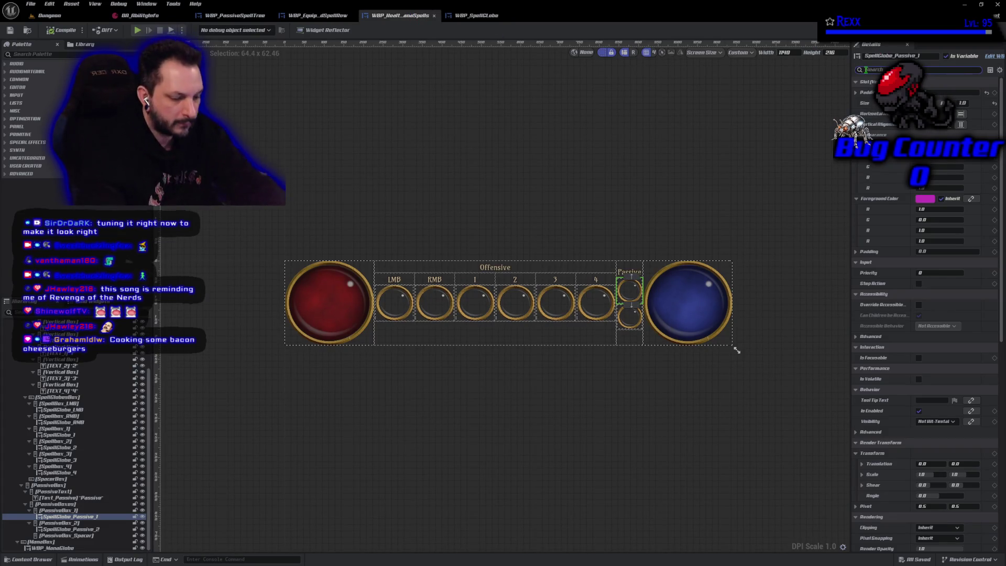
# Step: Assign the InputTag.Passive.1 tag to SpellGlobe_Passive_1
pyautogui.write('input')
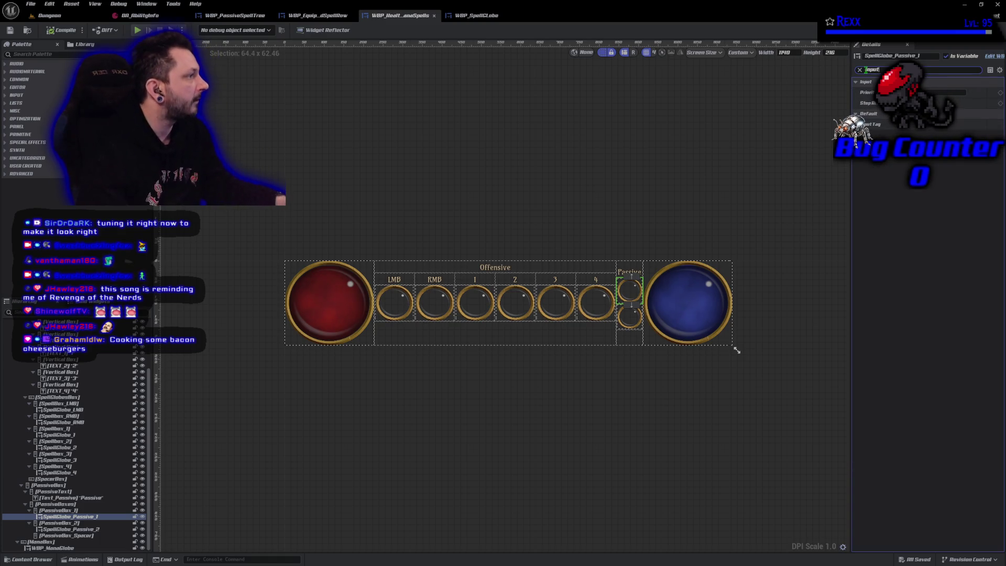
pyautogui.keyDown('ctrl'); pyautogui.click(635, 321); pyautogui.keyUp('ctrl')
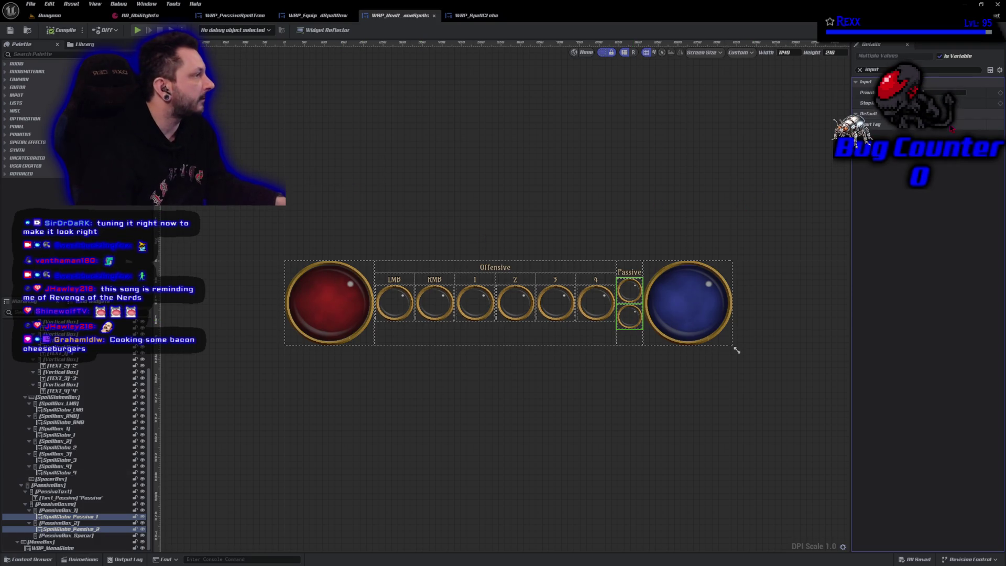
pyautogui.click(629, 291)
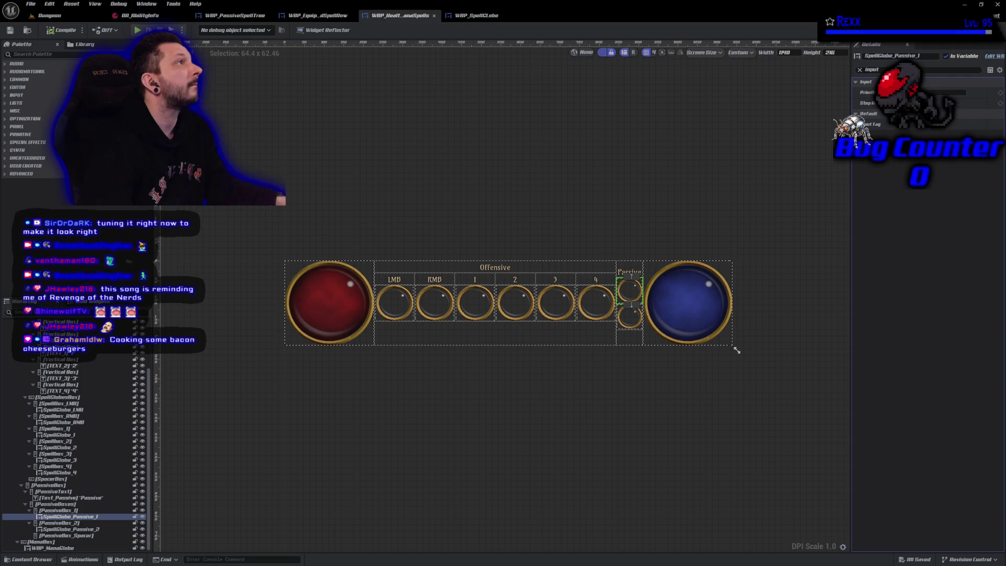
pyautogui.click(929, 131)
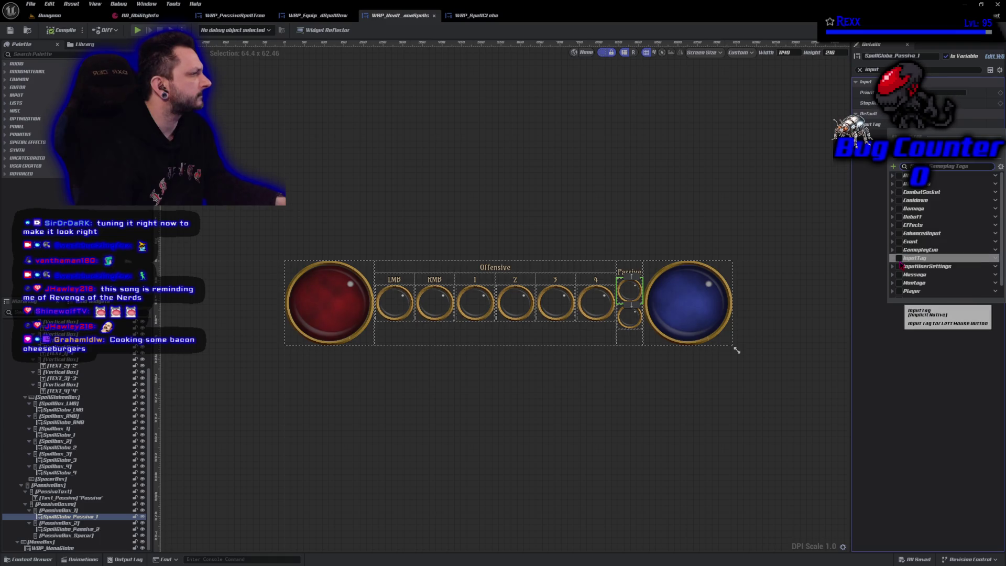
pyautogui.click(893, 258)
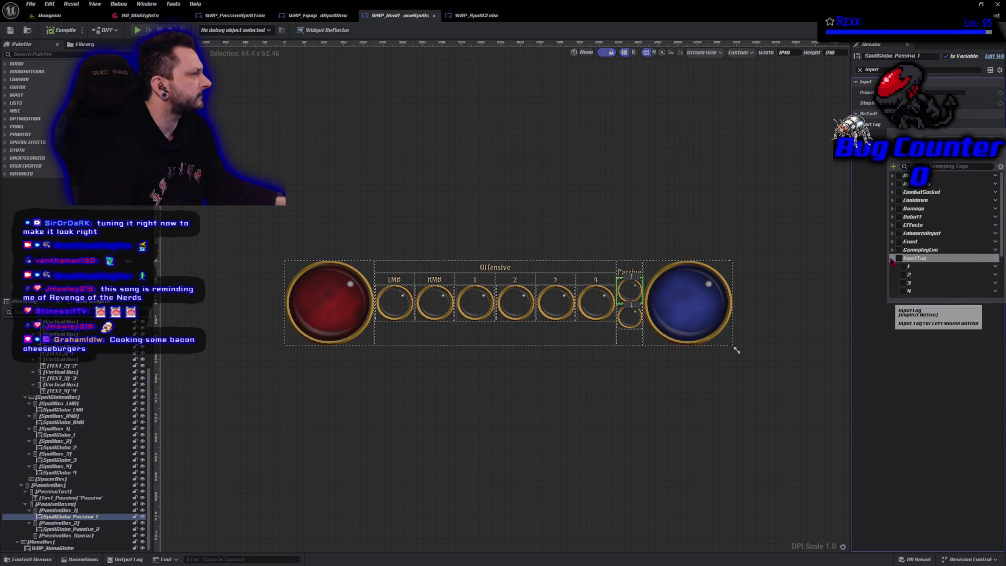
pyautogui.scroll(-2, 893, 262)
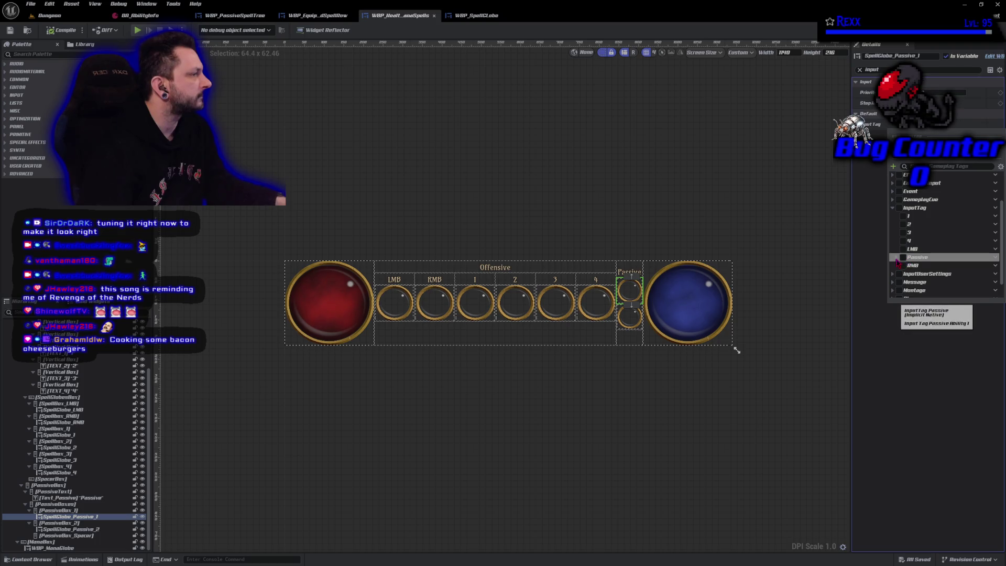
pyautogui.click(896, 257)
pyautogui.click(907, 266)
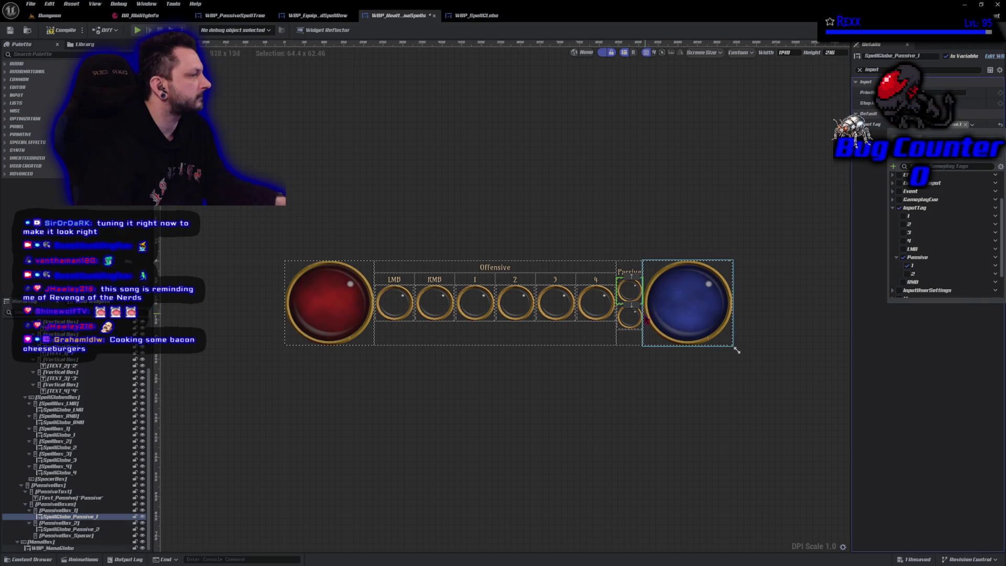
# Step: Assign InputTag.Passive.2 to SpellGlobe_Passive_2, then save and compile the HUD widget
pyautogui.click(630, 317)
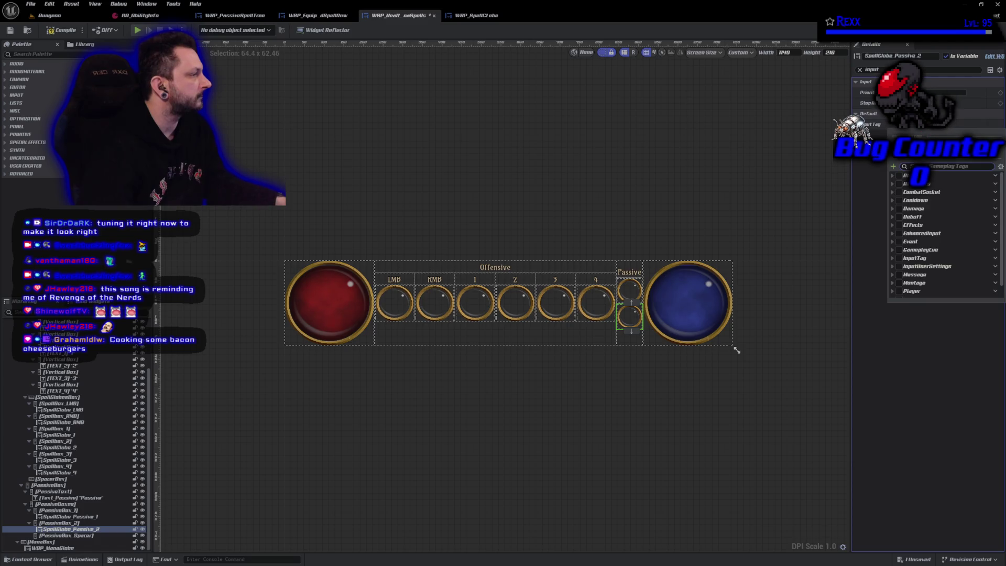
pyautogui.click(893, 258)
pyautogui.scroll(-2, 897, 262)
pyautogui.click(896, 244)
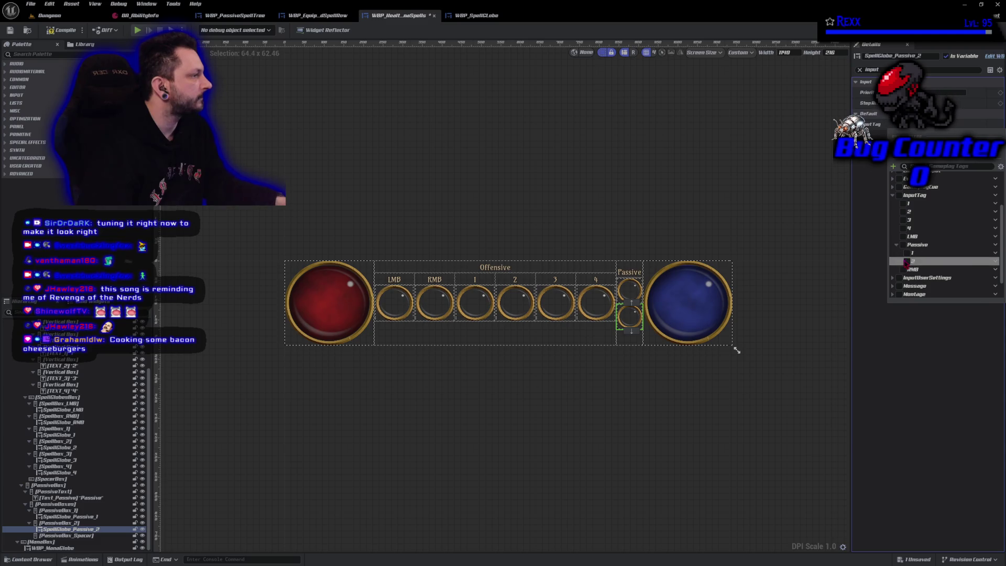
pyautogui.click(906, 261)
pyautogui.hotkey('ctrl', 's')
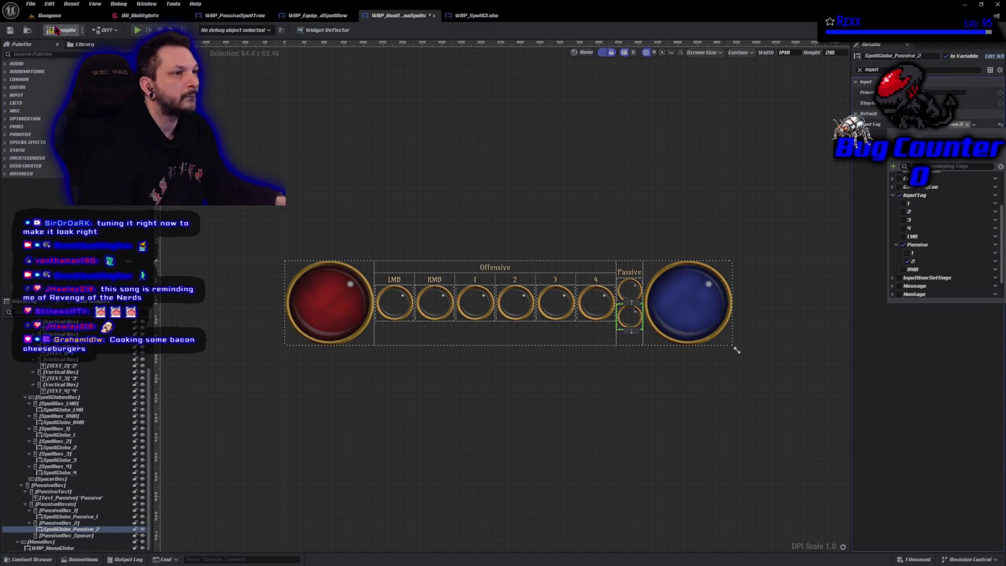
pyautogui.click(268, 397)
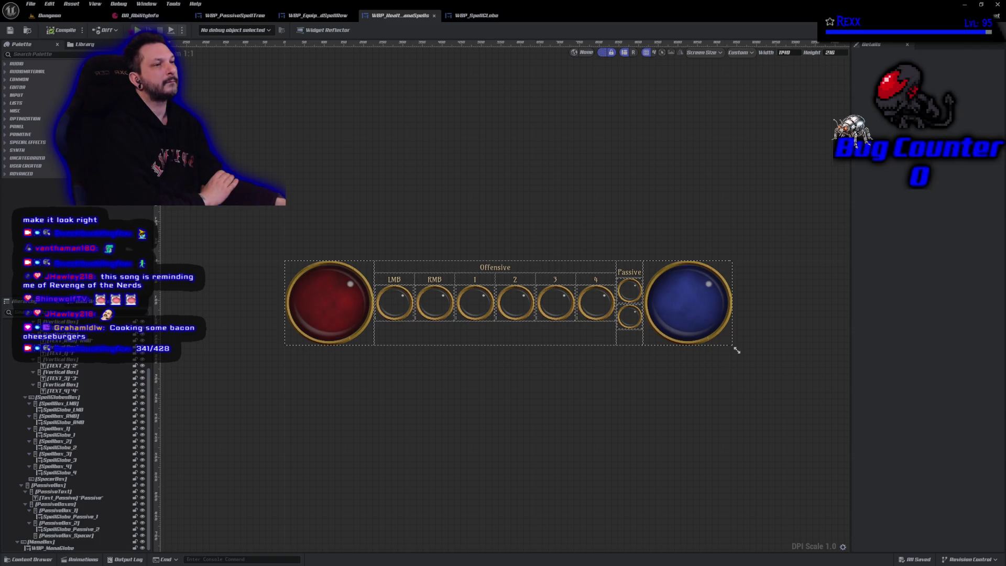
pyautogui.click(49, 15)
# Step: Play-test the Dungeon level, holding the Electrocute lightning beam on a goblin, then stop
pyautogui.click(199, 29)
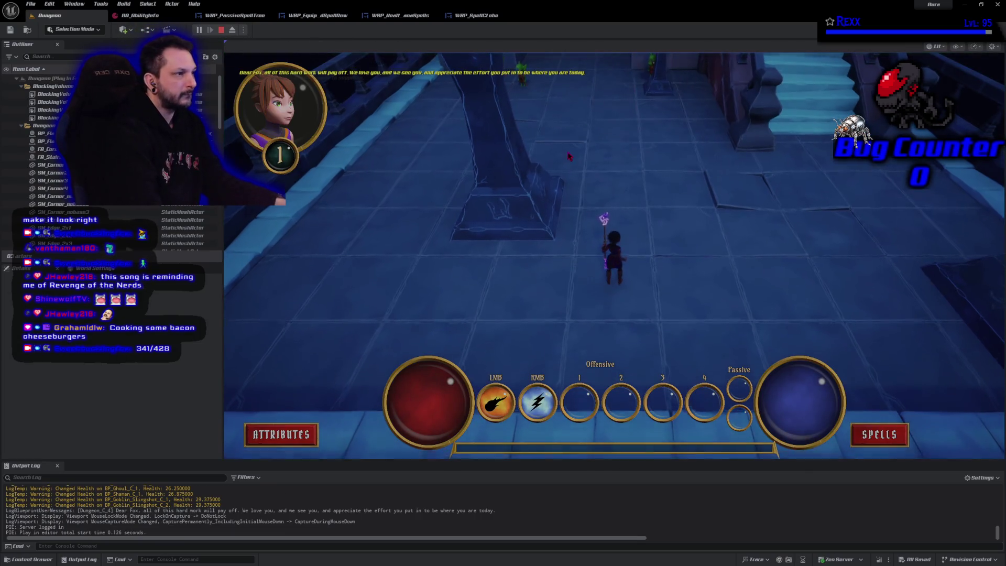
pyautogui.click(569, 156)
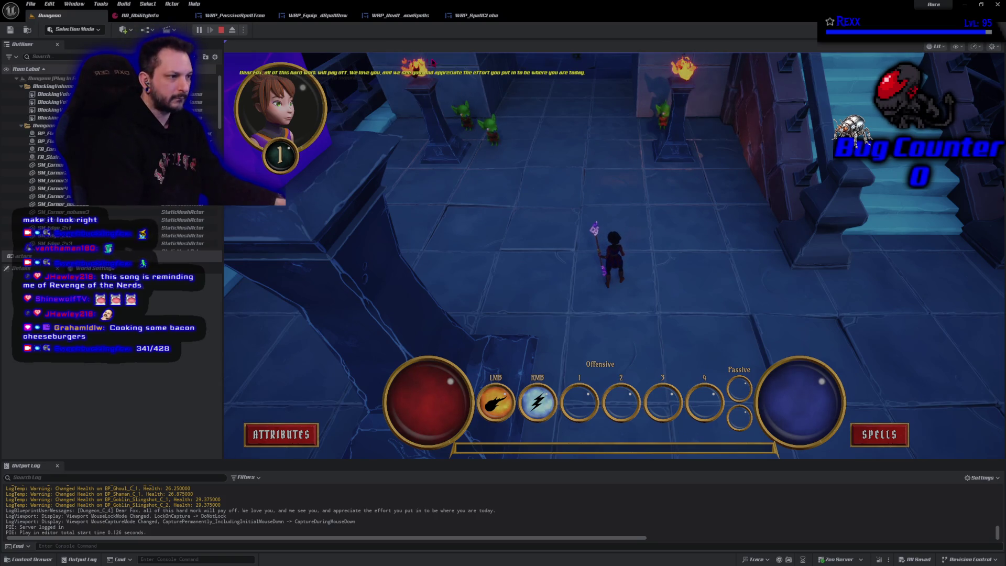
pyautogui.rightClick(435, 162)
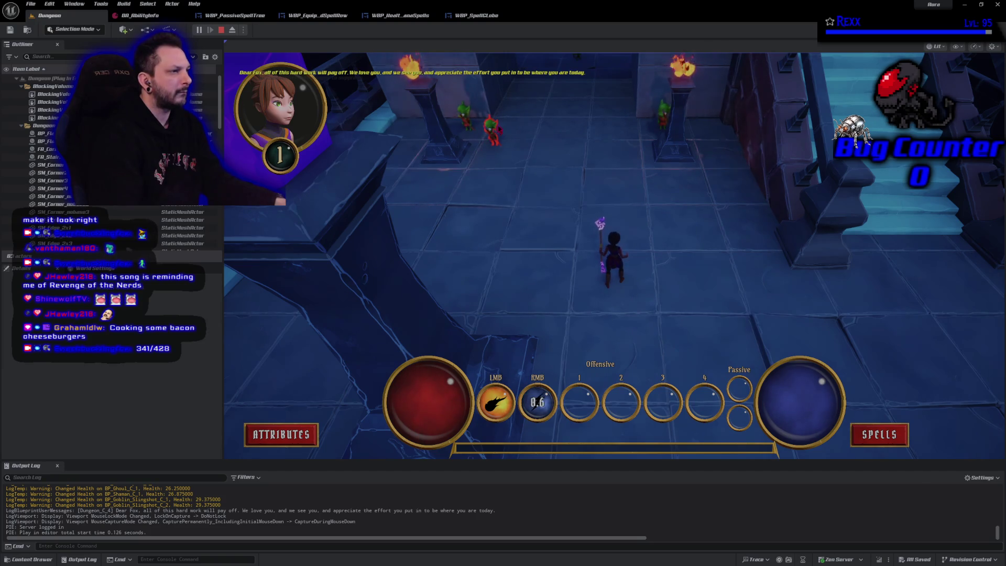
pyautogui.rightClick(493, 131)
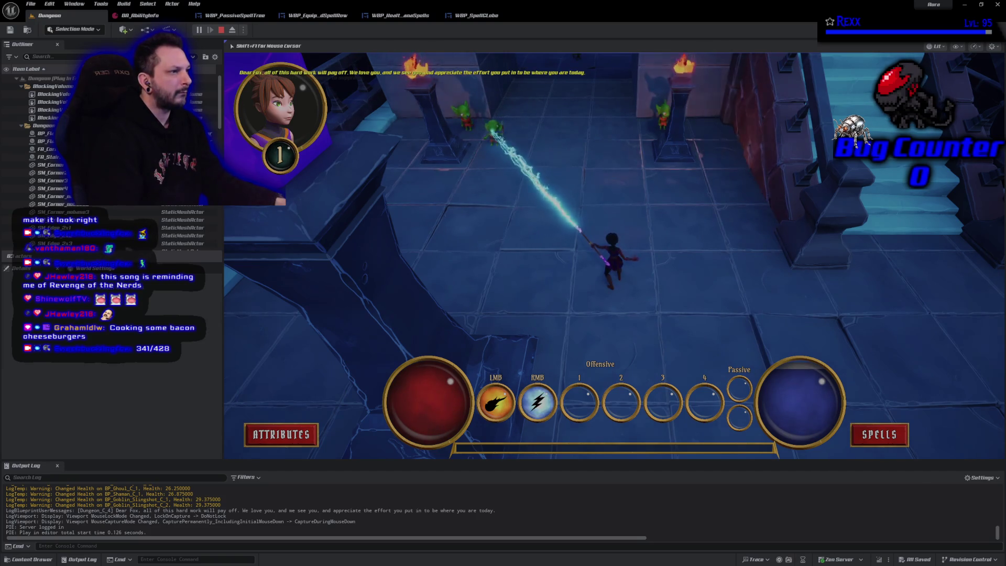
pyautogui.rightClick(493, 129)
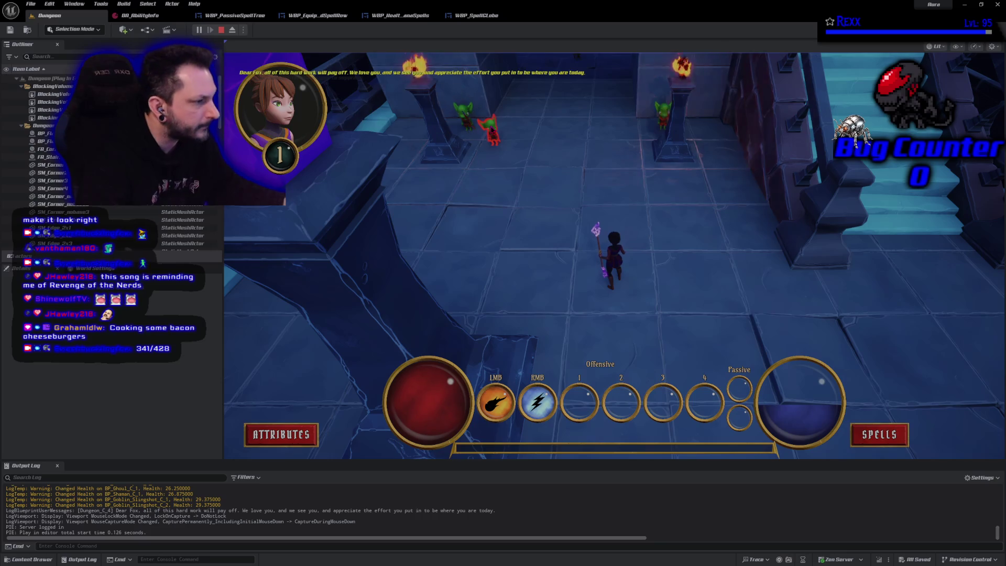
pyautogui.press('Escape')
# Step: Open the GA_Electrocute ability blueprint from the Lightning abilities folder to its event graph
pyautogui.click(28, 560)
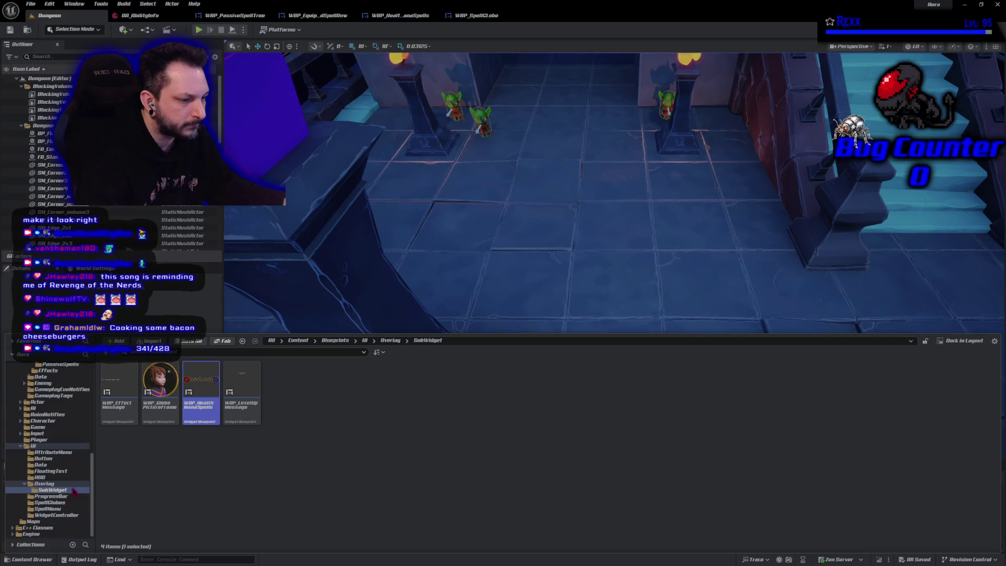
pyautogui.scroll(3, 73, 490)
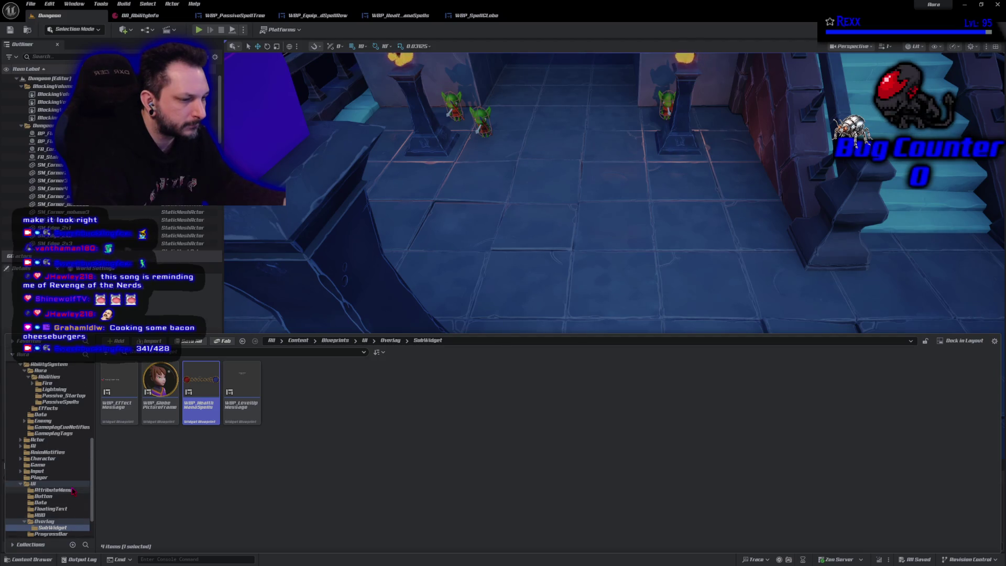
pyautogui.scroll(2, 69, 477)
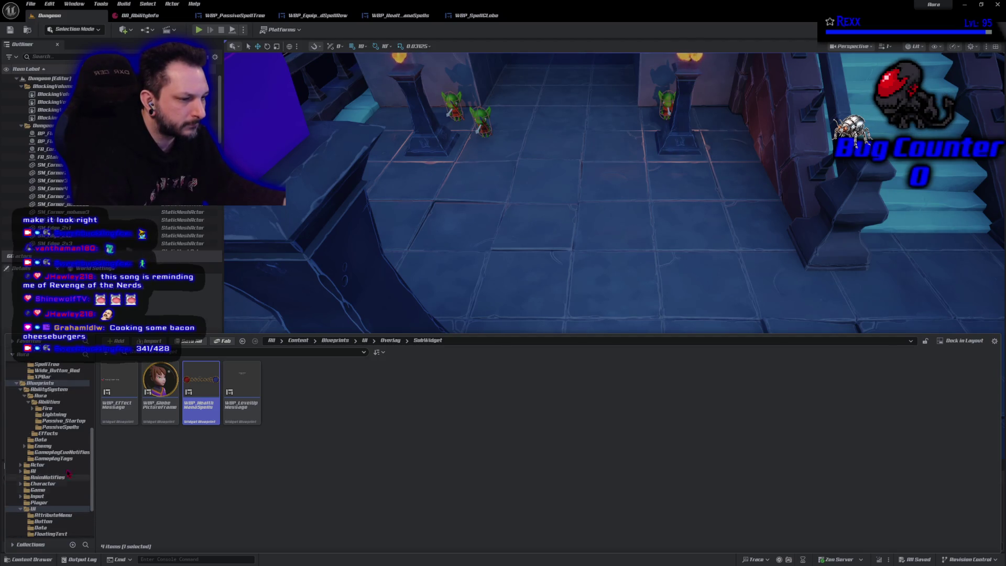
pyautogui.click(54, 415)
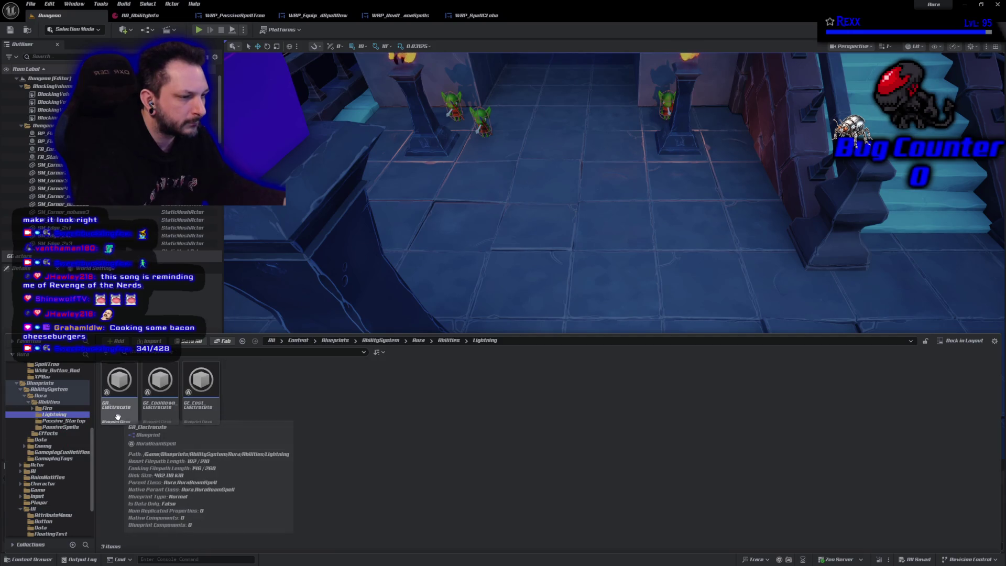
pyautogui.doubleClick(118, 416)
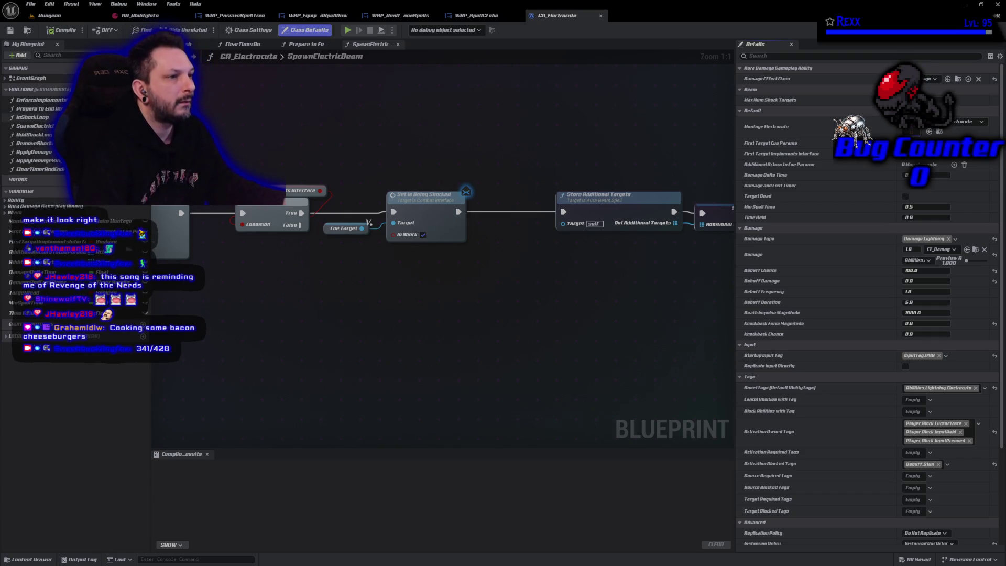
pyautogui.click(179, 44)
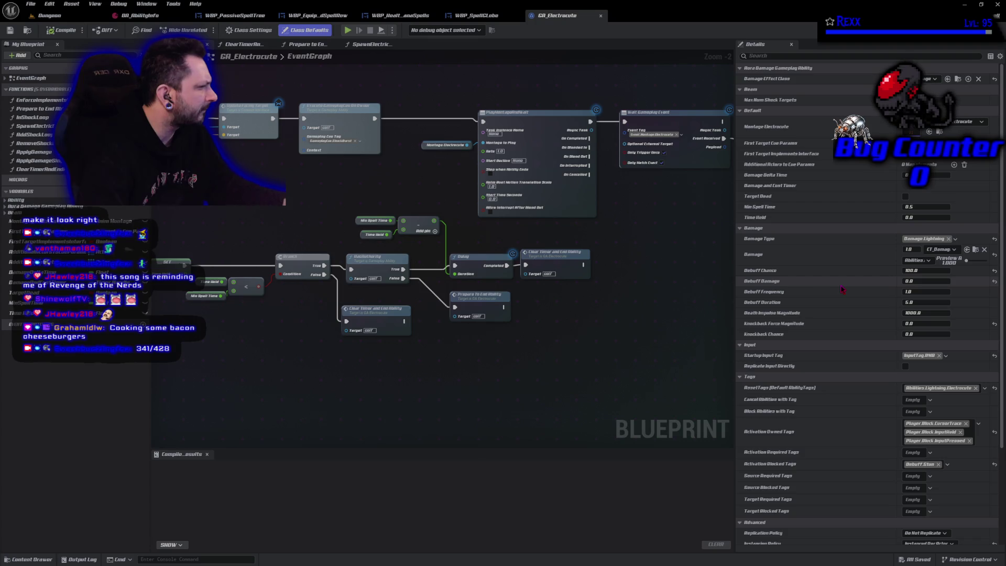
# Step: Set Debuff Damage to 1.0 and compile and save GA_Electrocute
pyautogui.click(914, 282)
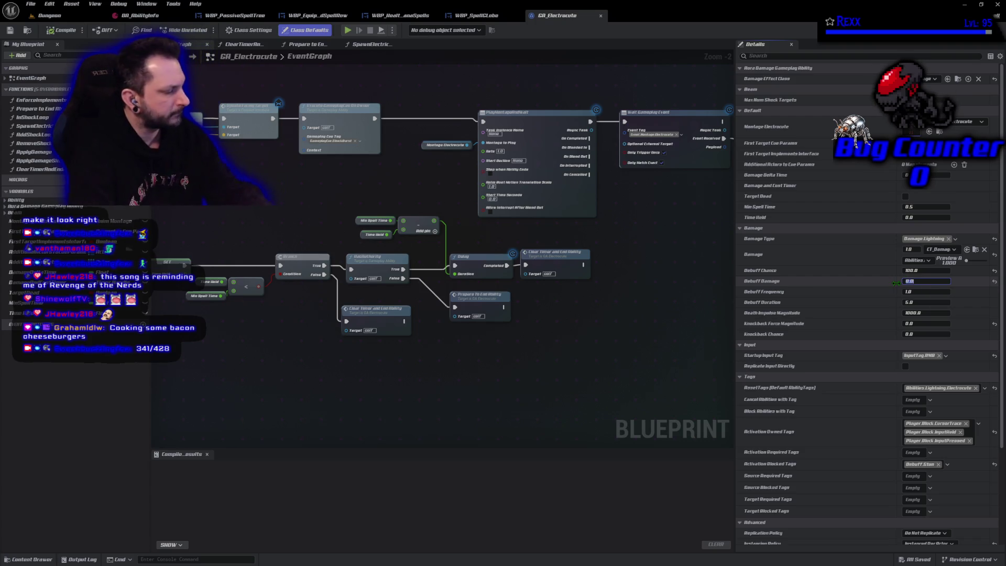
pyautogui.write('1')
pyautogui.press('Return')
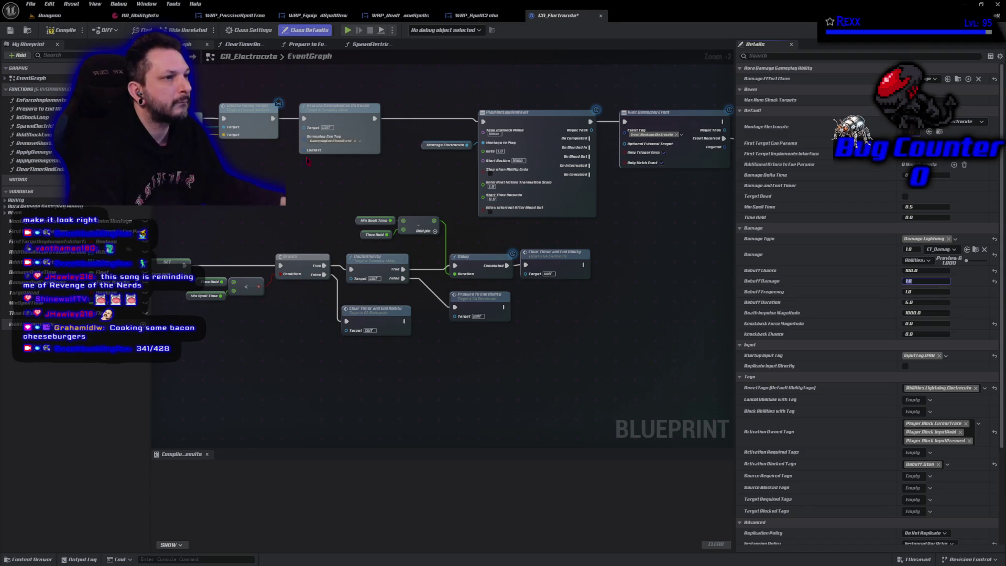
pyautogui.hotkey('ctrl', 's')
pyautogui.click(347, 29)
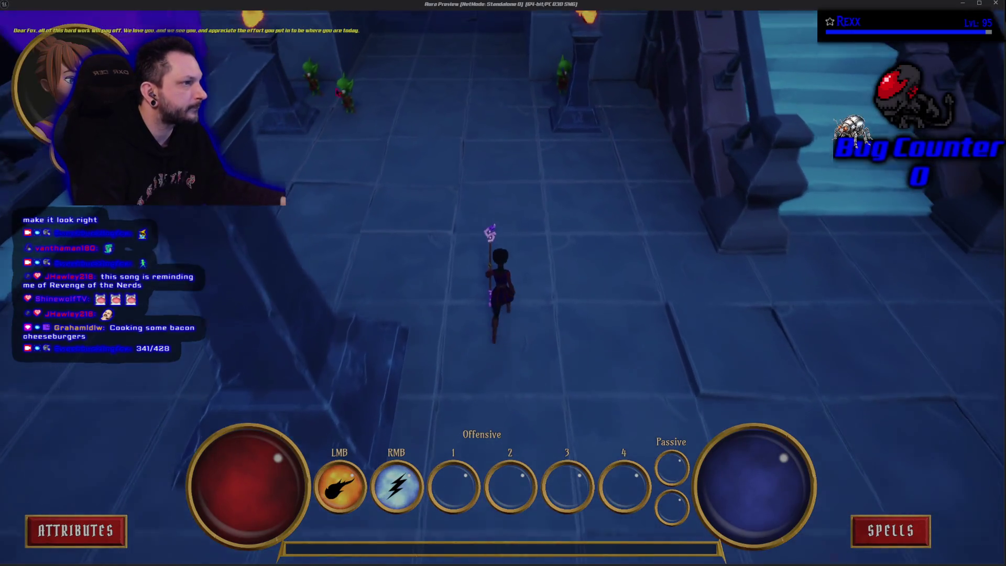
pyautogui.rightClick(336, 105)
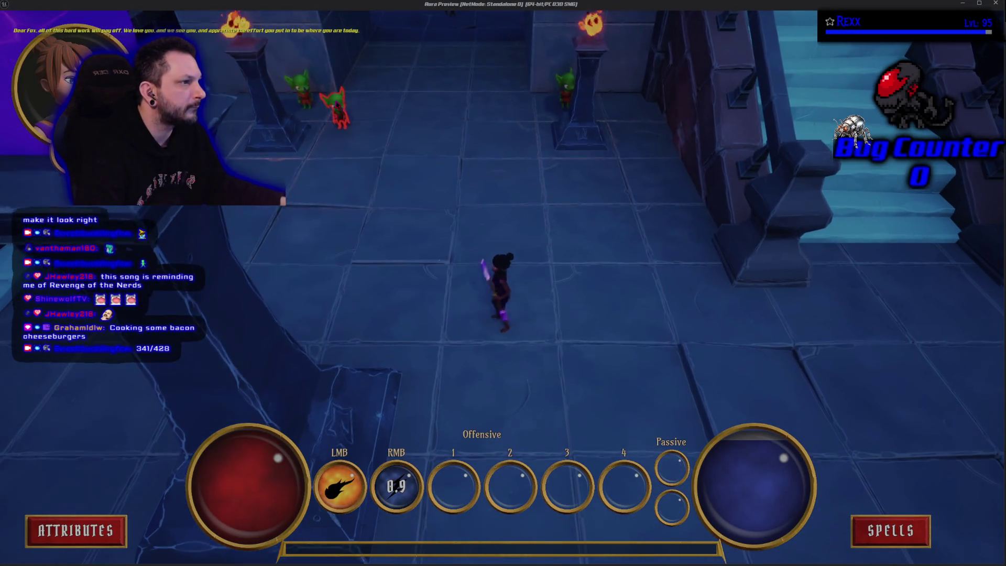
pyautogui.rightClick(314, 157)
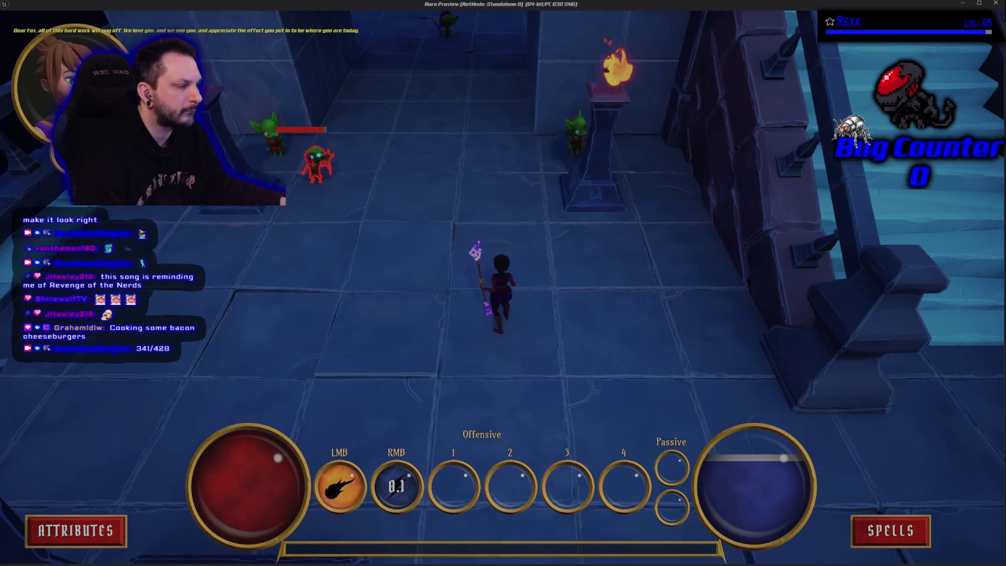
pyautogui.press('Escape')
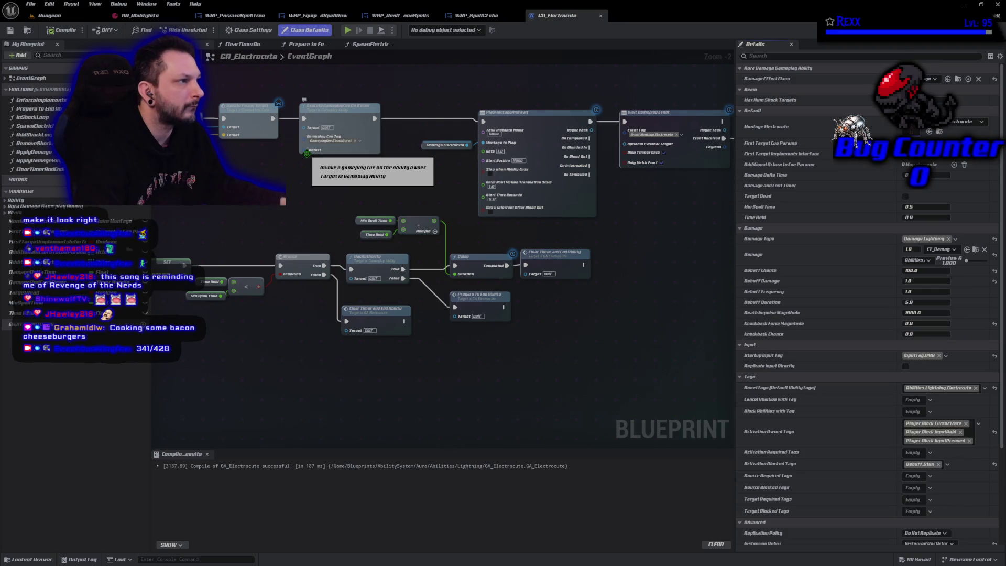
# Step: Set Debuff Damage back to 0.0 and compile and save the blueprint
pyautogui.click(926, 281)
pyautogui.write('0')
pyautogui.press('Return')
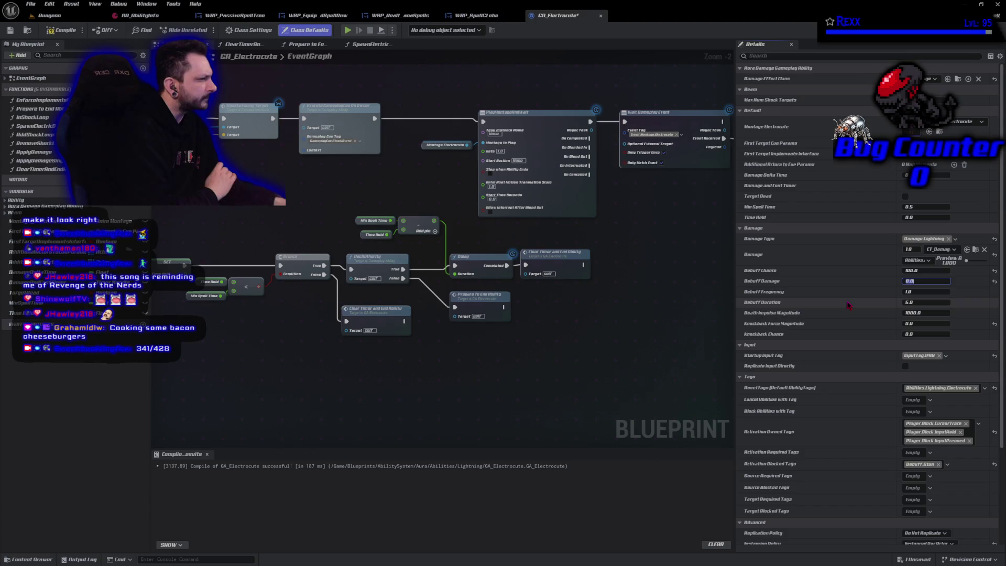
pyautogui.press('Return')
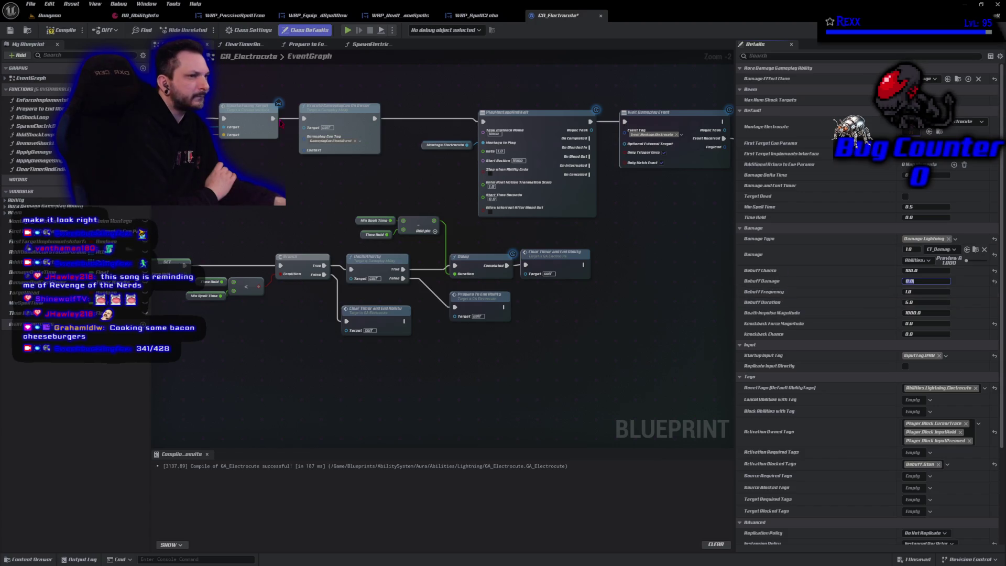
pyautogui.click(63, 31)
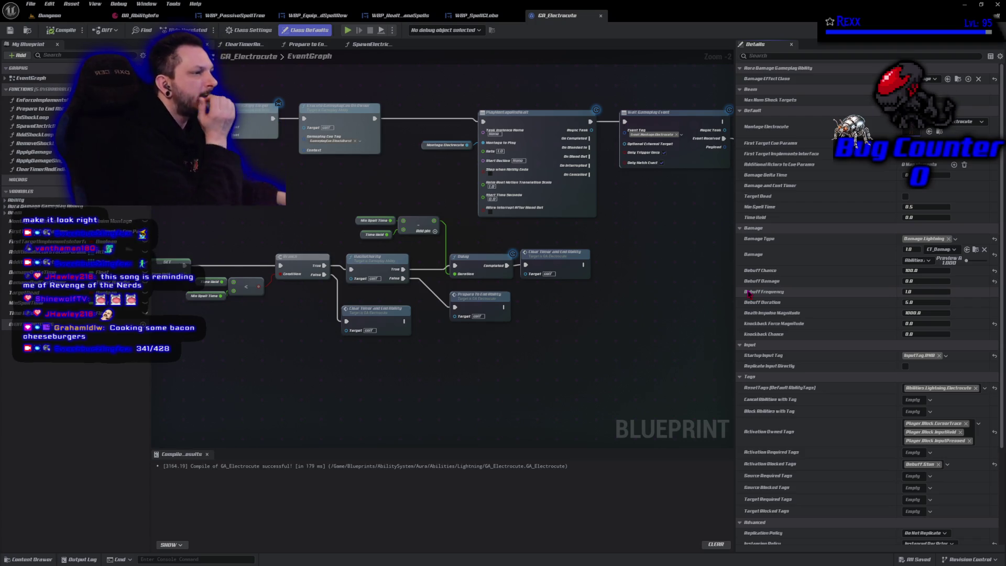
# Step: Pan the event graph to review more of the nodes
pyautogui.moveTo(462, 374); pyautogui.dragTo(507, 330)
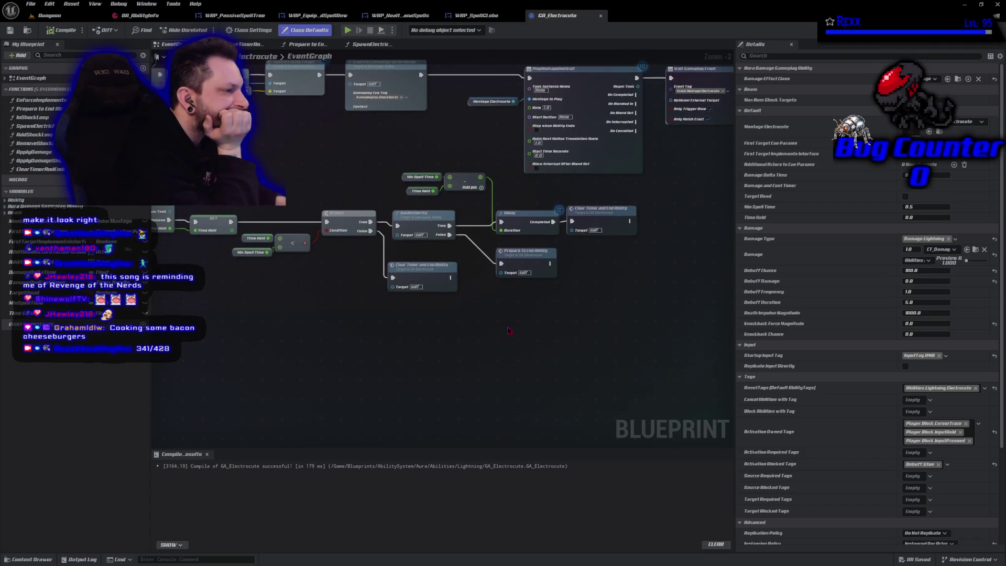
pyautogui.moveTo(341, 329)
pyautogui.mouseDown()
pyautogui.moveTo(375, 344)
pyautogui.moveTo(442, 332)
pyautogui.moveTo(425, 341)
pyautogui.moveTo(340, 327)
pyautogui.mouseUp()
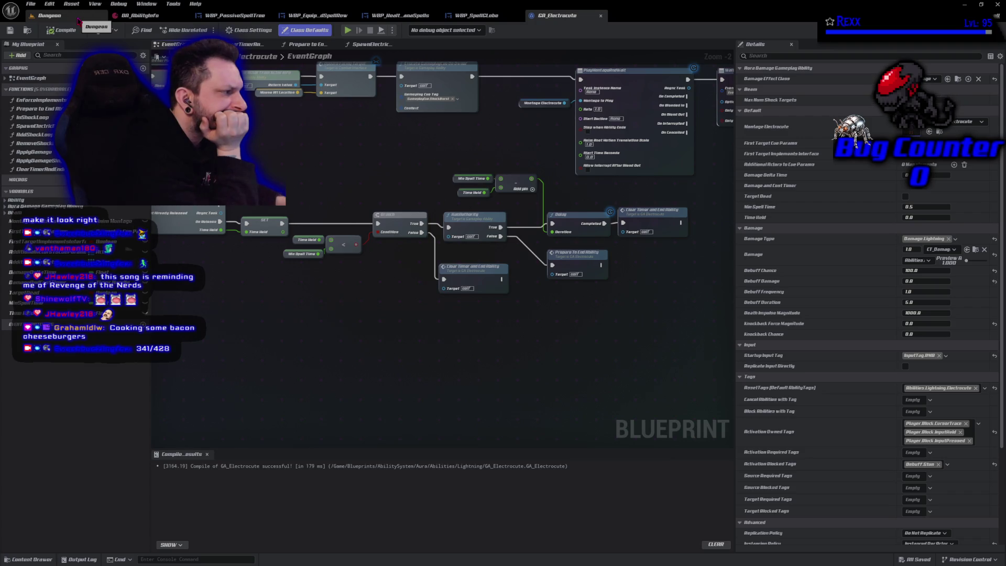
pyautogui.click(78, 21)
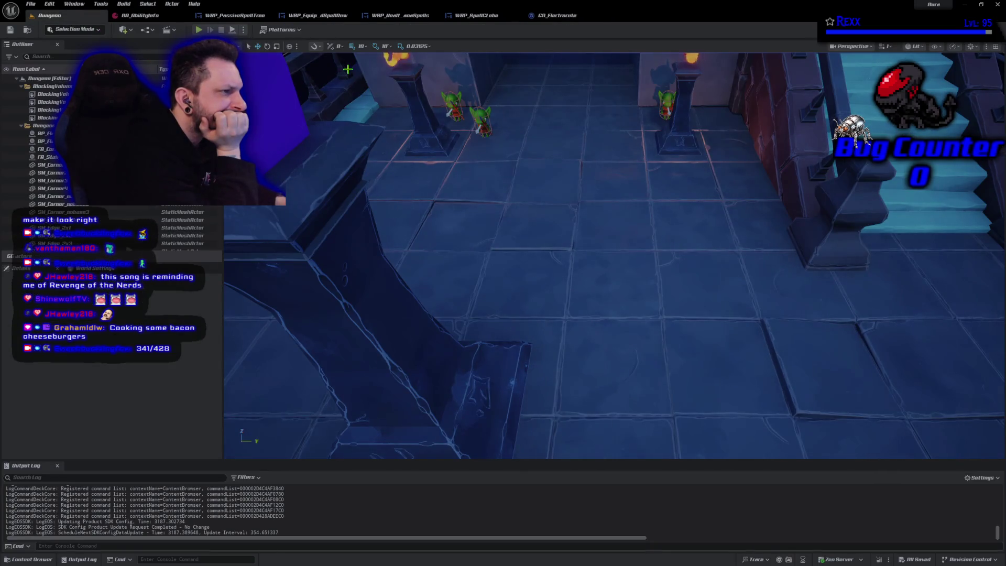
# Step: Check the Net Mode options in the Play menu without changing them
pyautogui.click(297, 49)
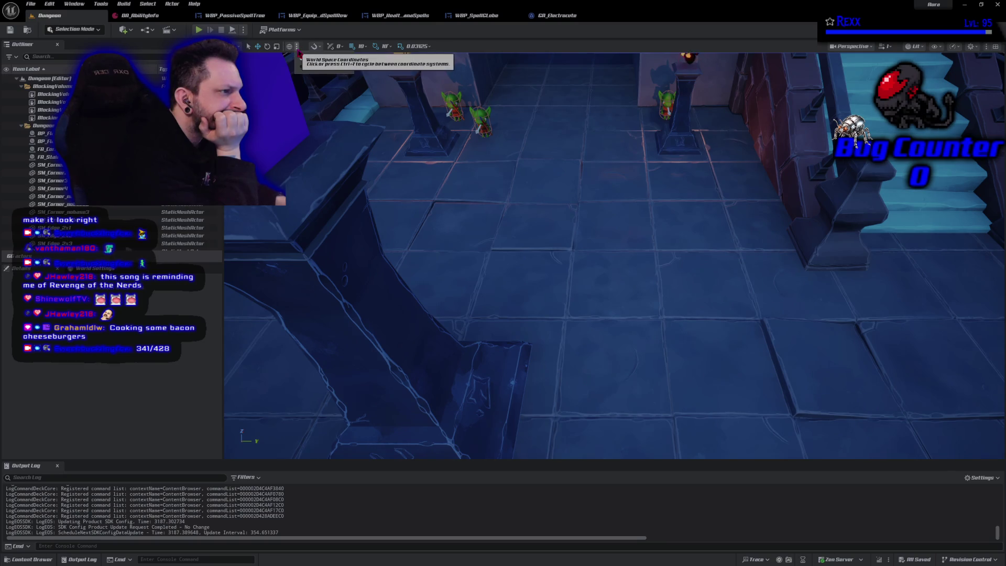
pyautogui.click(243, 30)
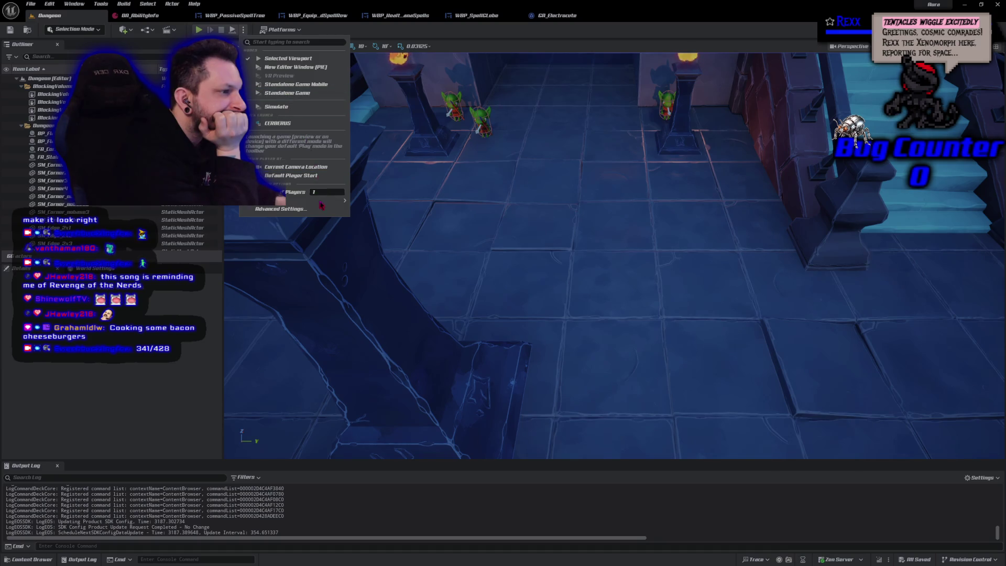
pyautogui.moveTo(325, 206)
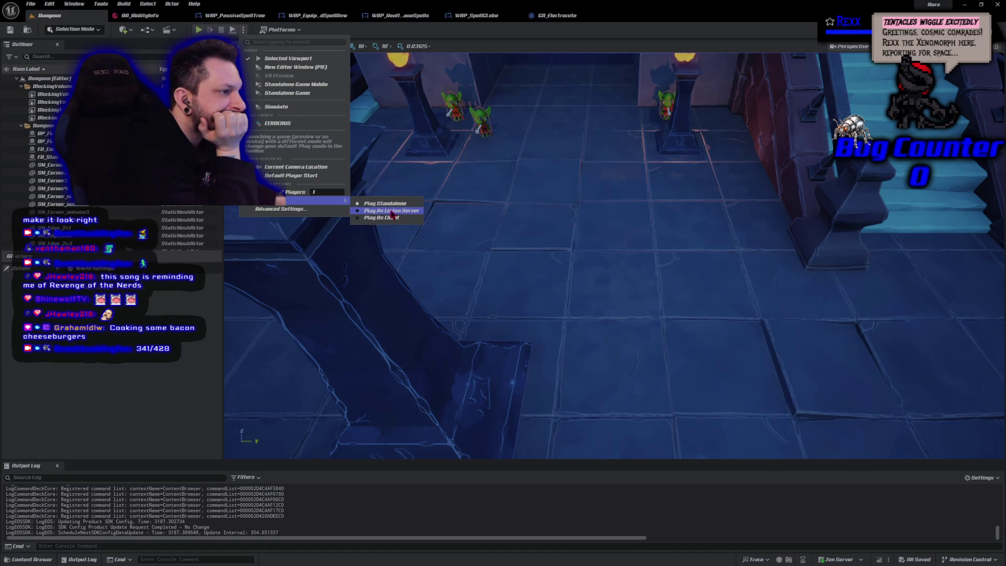
pyautogui.press('Escape')
# Step: Play in the editor, casting Electrocute at several goblins, then stop and return to GA_Electrocute
pyautogui.click(199, 30)
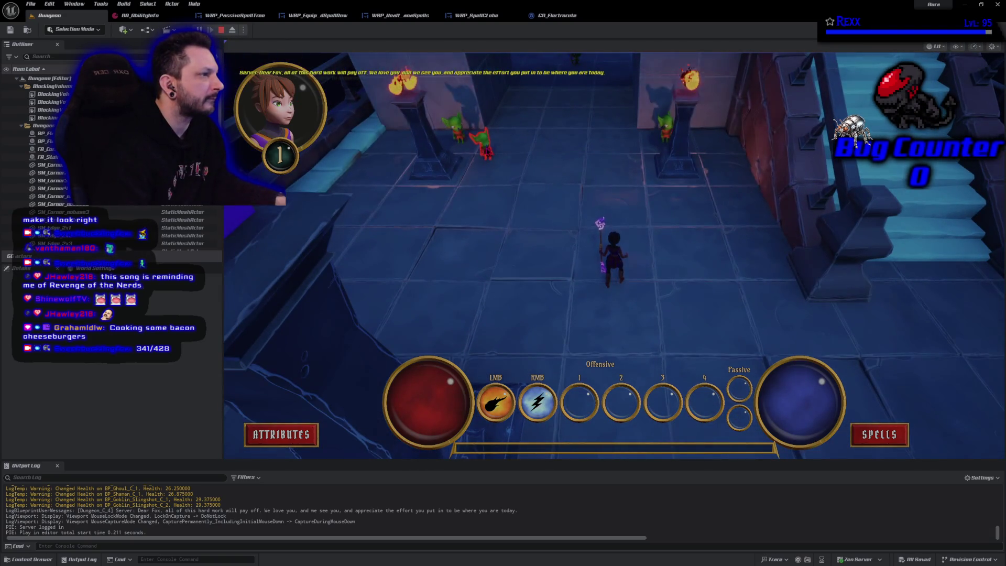
pyautogui.rightClick(486, 142)
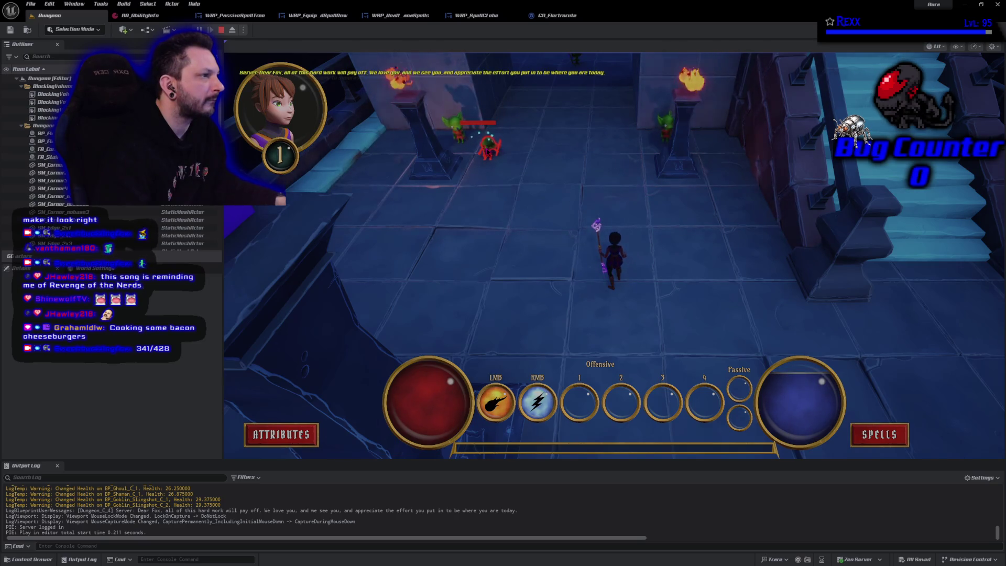
pyautogui.rightClick(488, 144)
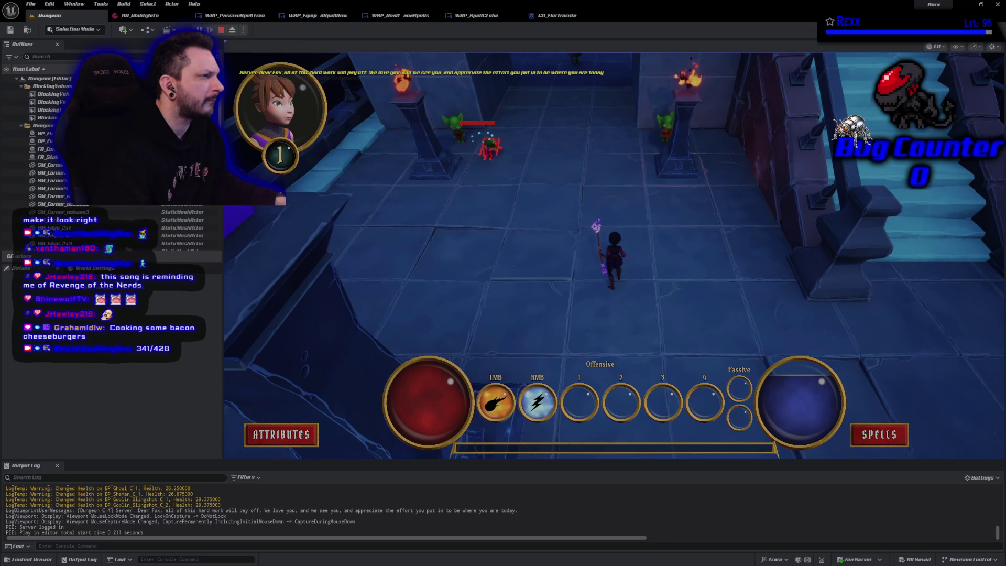
pyautogui.rightClick(487, 144)
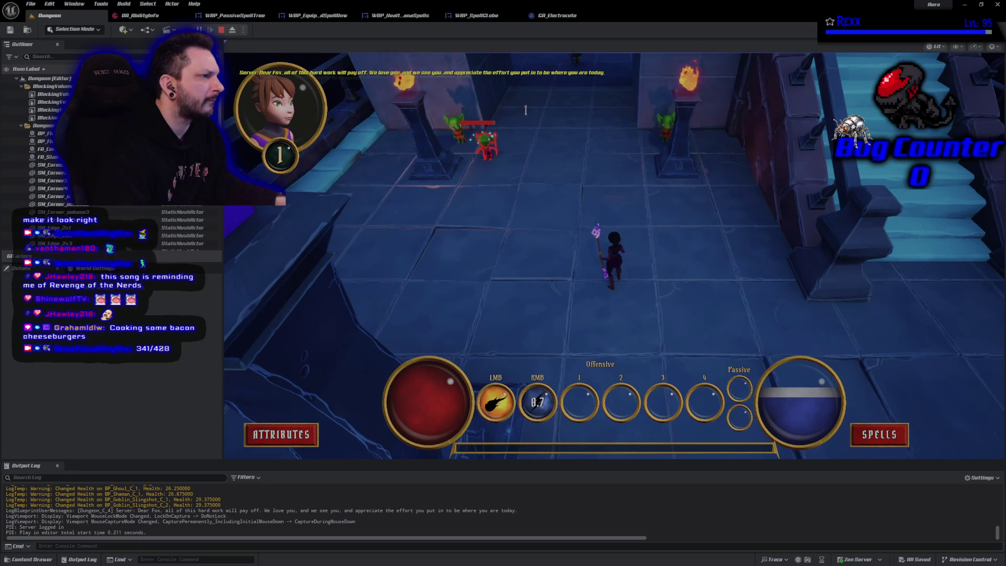
pyautogui.rightClick(461, 131)
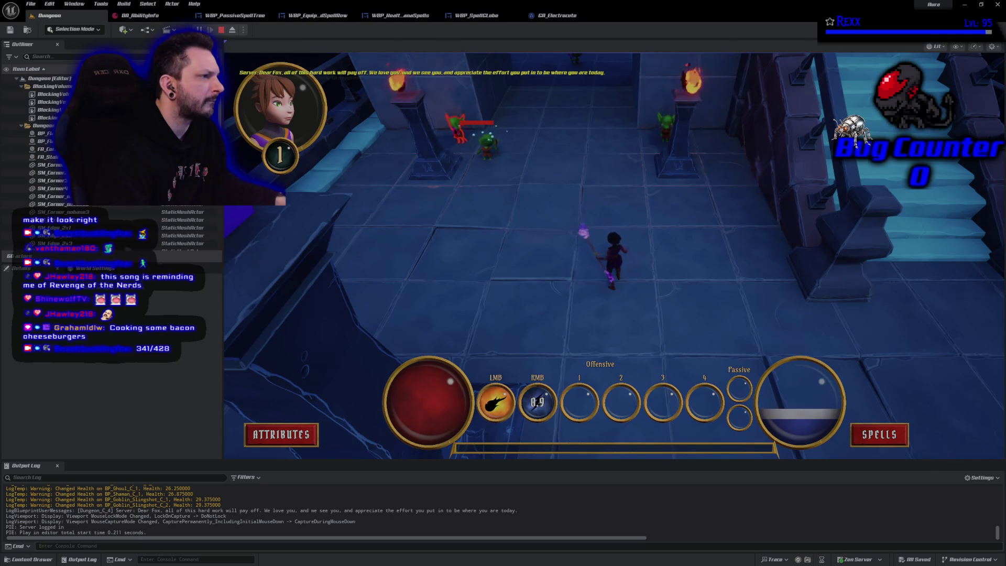
pyautogui.press('Escape')
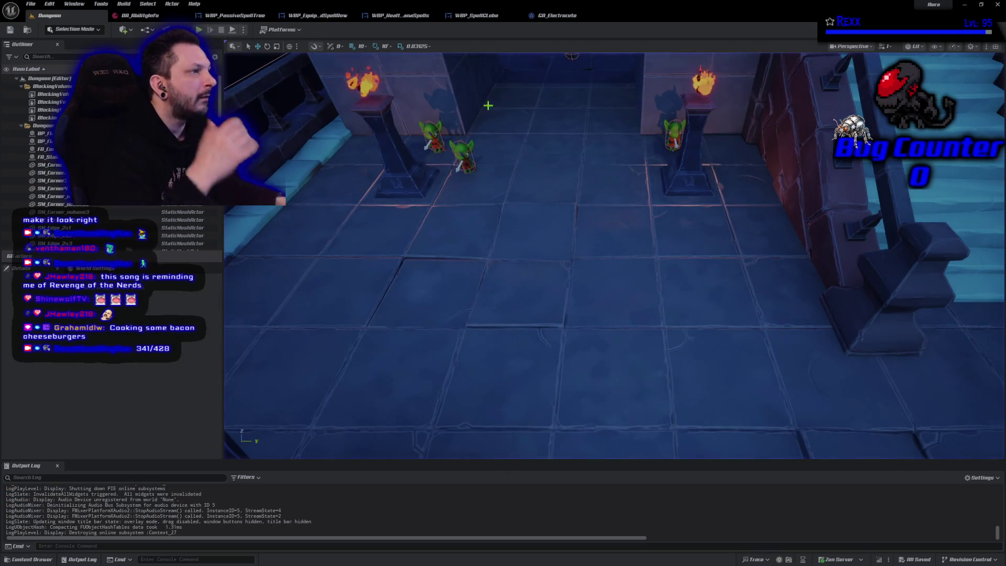
pyautogui.click(556, 16)
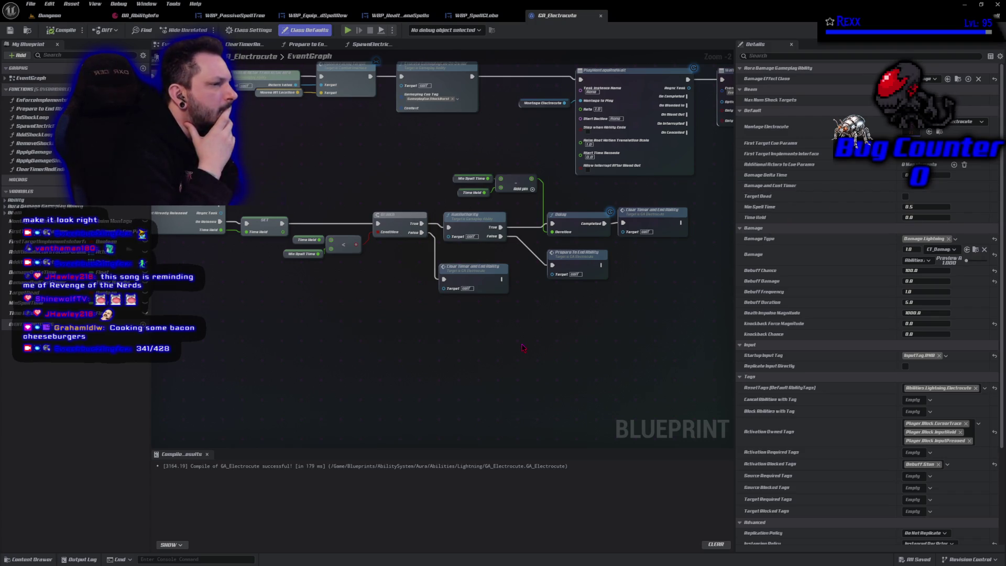
# Step: In the Dungeon level, set the play Net Mode to Play Standalone
pyautogui.click(66, 16)
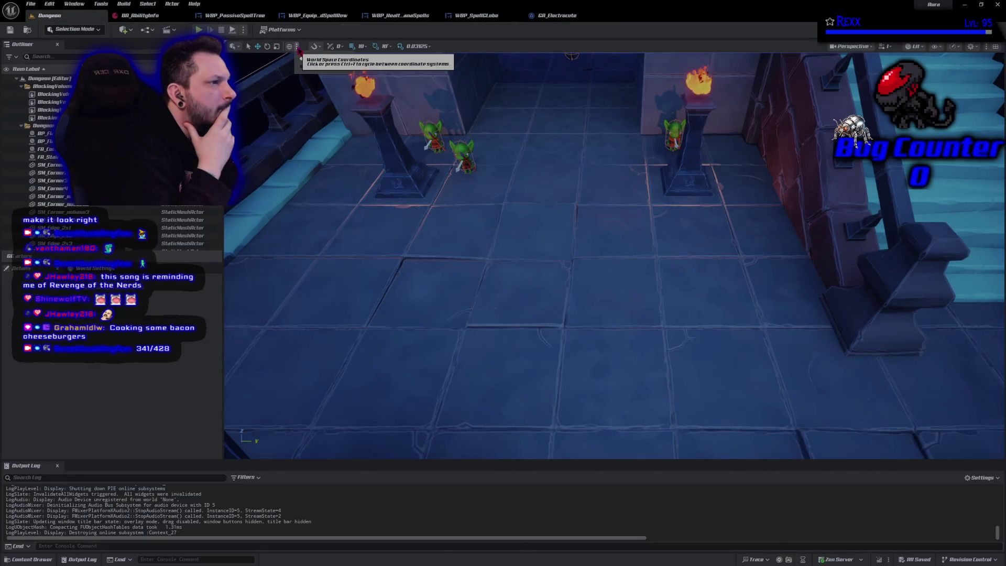
pyautogui.click(244, 29)
pyautogui.moveTo(325, 201)
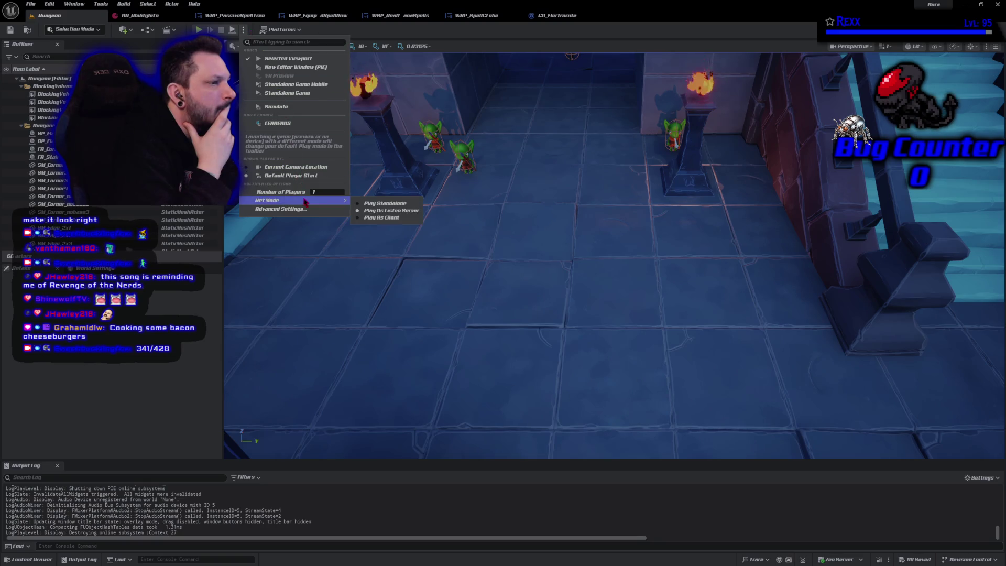
pyautogui.click(375, 205)
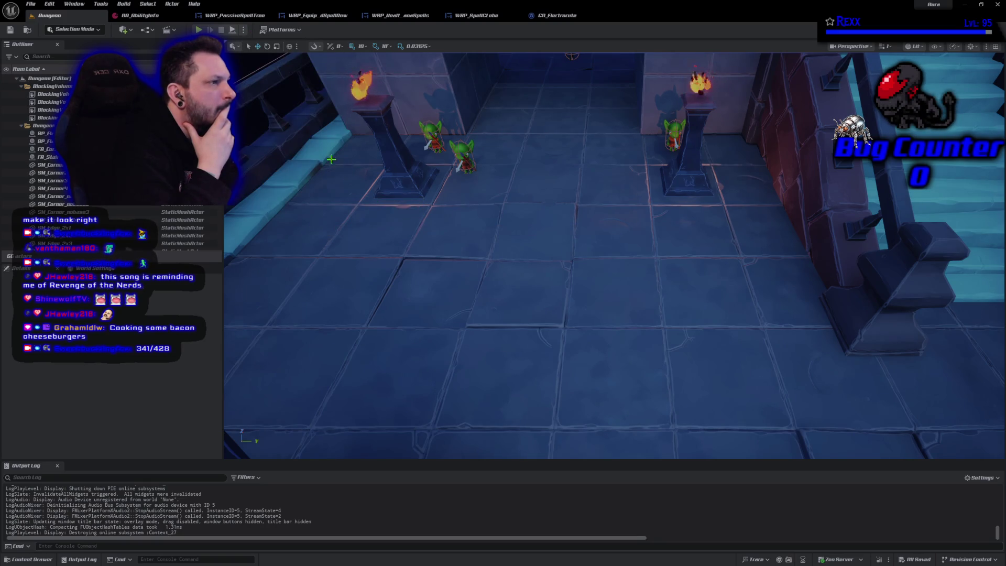
pyautogui.click(244, 30)
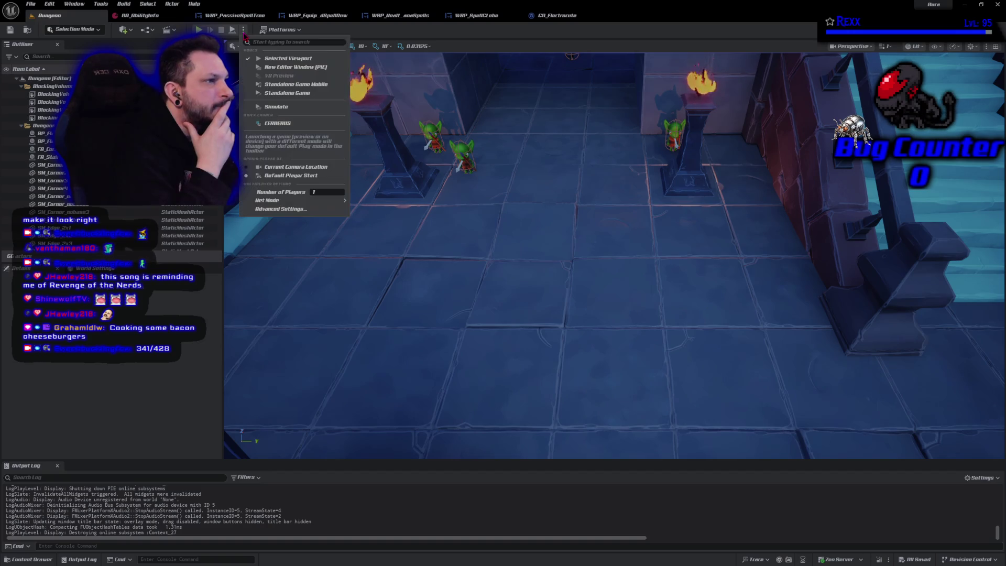
pyautogui.moveTo(335, 201)
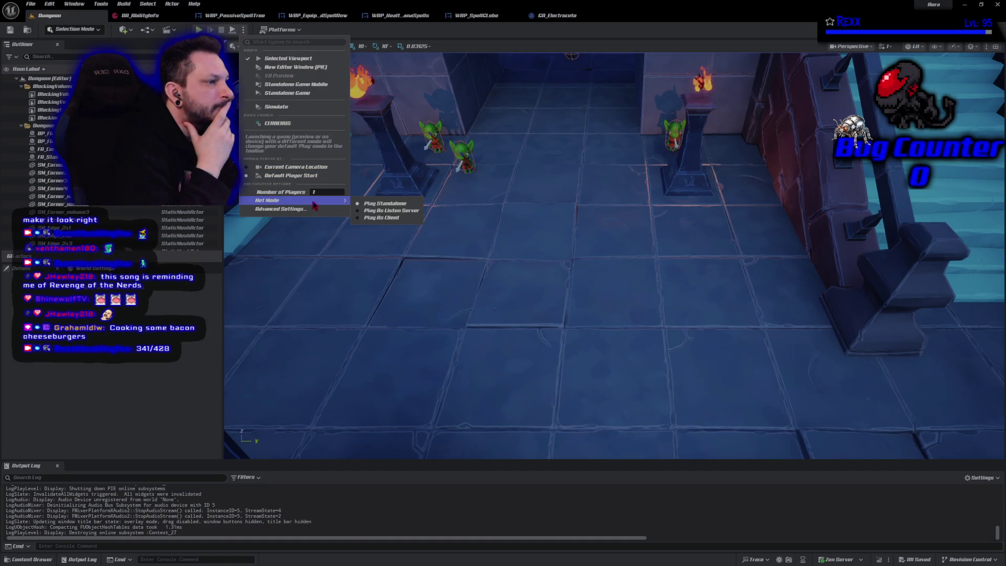
pyautogui.click(380, 212)
# Step: Play-test by casting Electrocute twice at a goblin, then stop
pyautogui.click(199, 29)
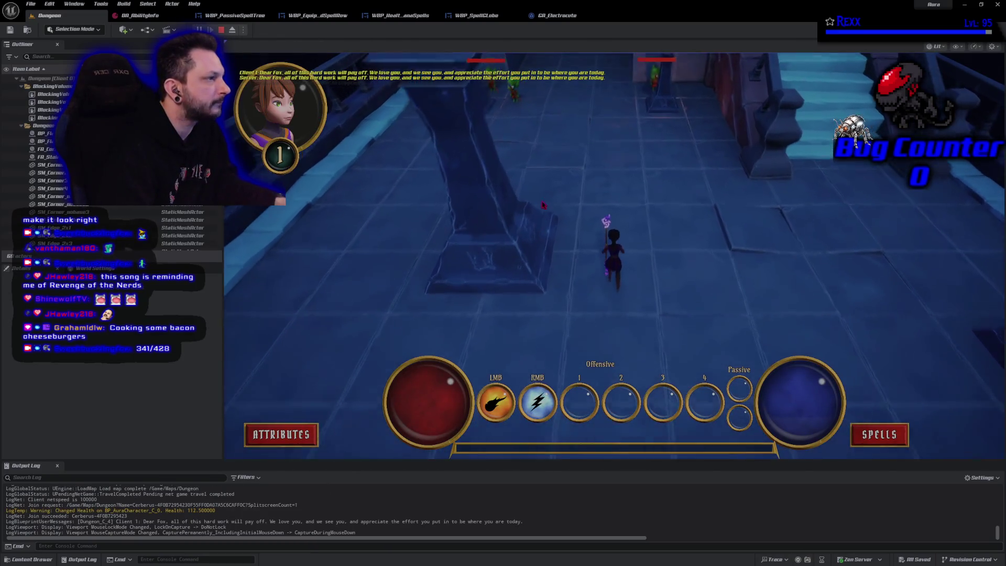
pyautogui.rightClick(478, 160)
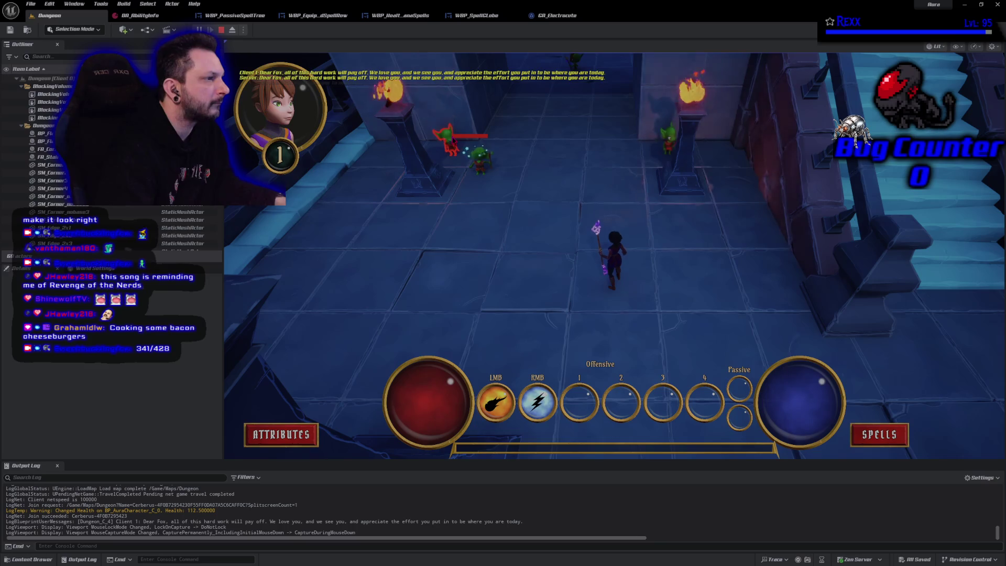
pyautogui.rightClick(479, 159)
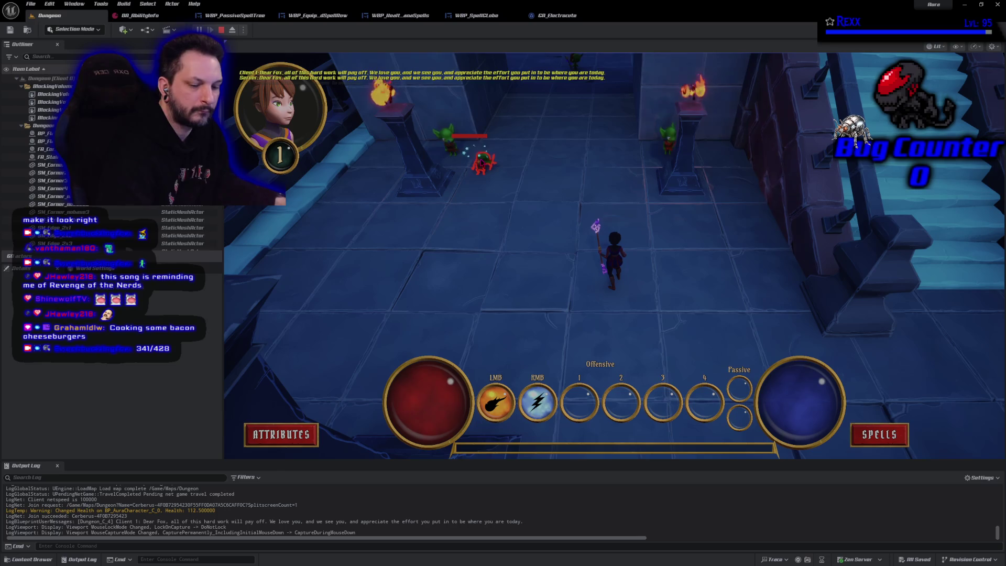
pyautogui.press('Escape')
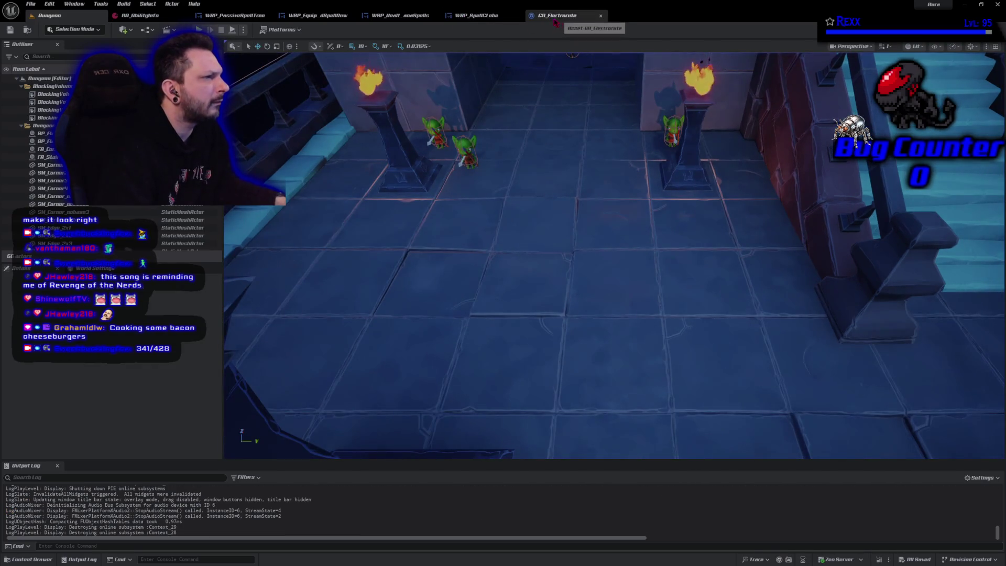
# Step: Reselect Play Standalone in the play mode options and return to GA_Electrocute
pyautogui.click(243, 30)
pyautogui.moveTo(313, 202)
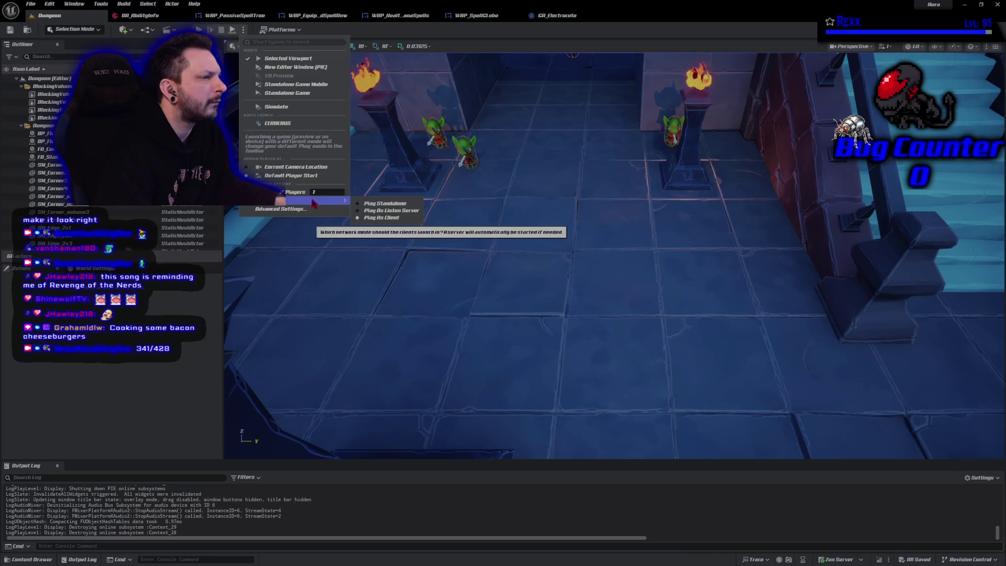
pyautogui.click(385, 203)
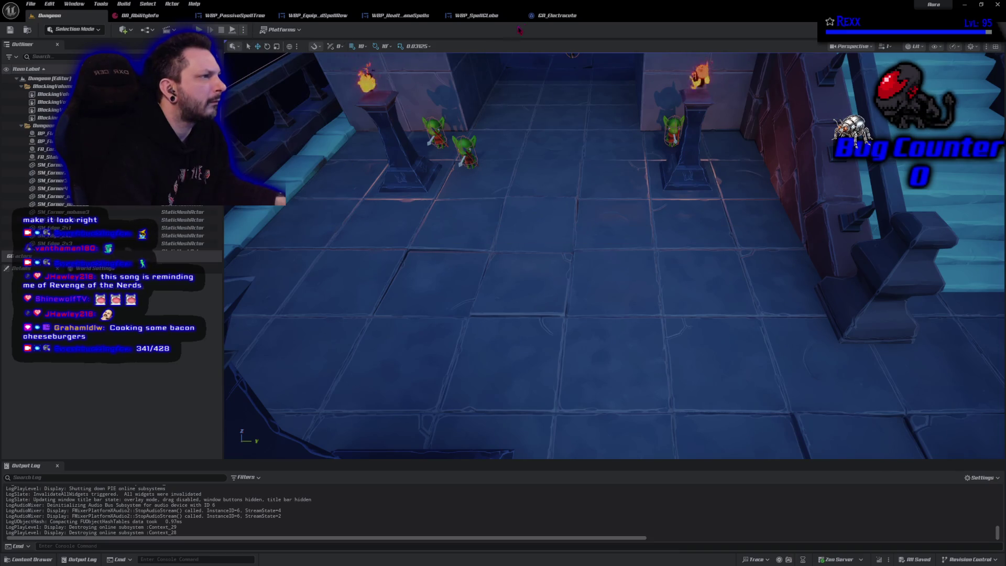
pyautogui.click(557, 15)
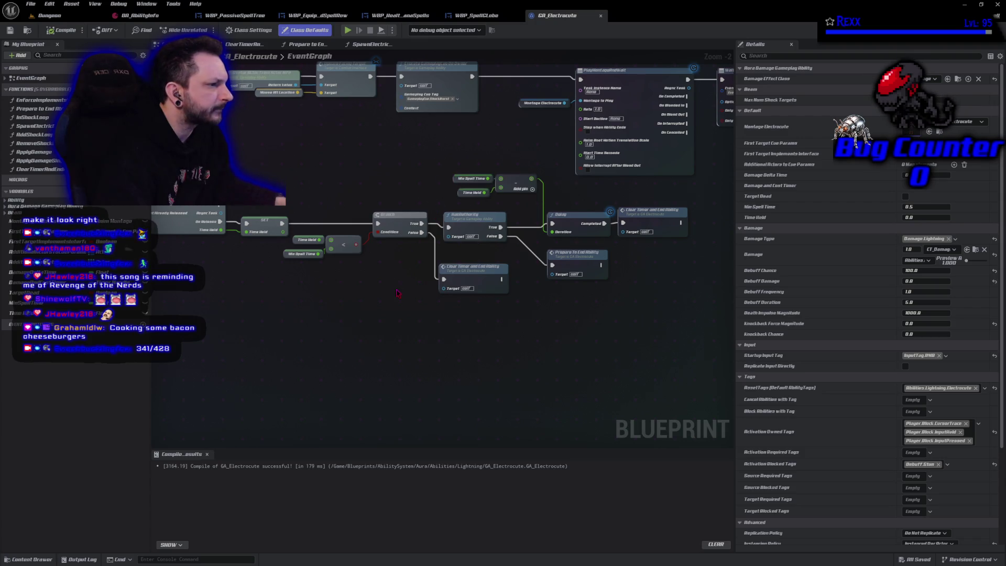
# Step: Duplicate the Min Spell Time, Time Held and subtract nodes above the originals
pyautogui.scroll(2, 396, 293)
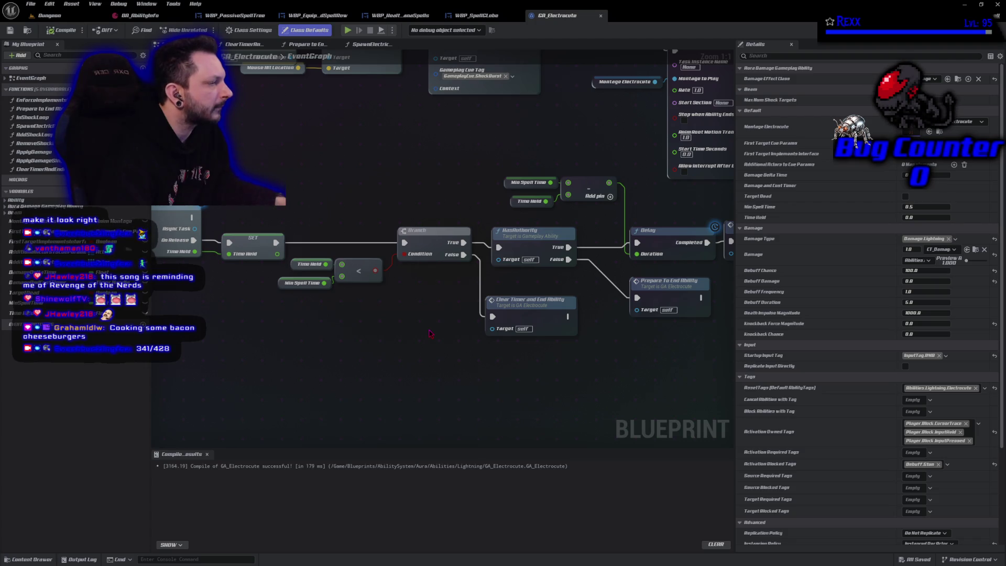
pyautogui.moveTo(444, 341); pyautogui.dragTo(380, 326)
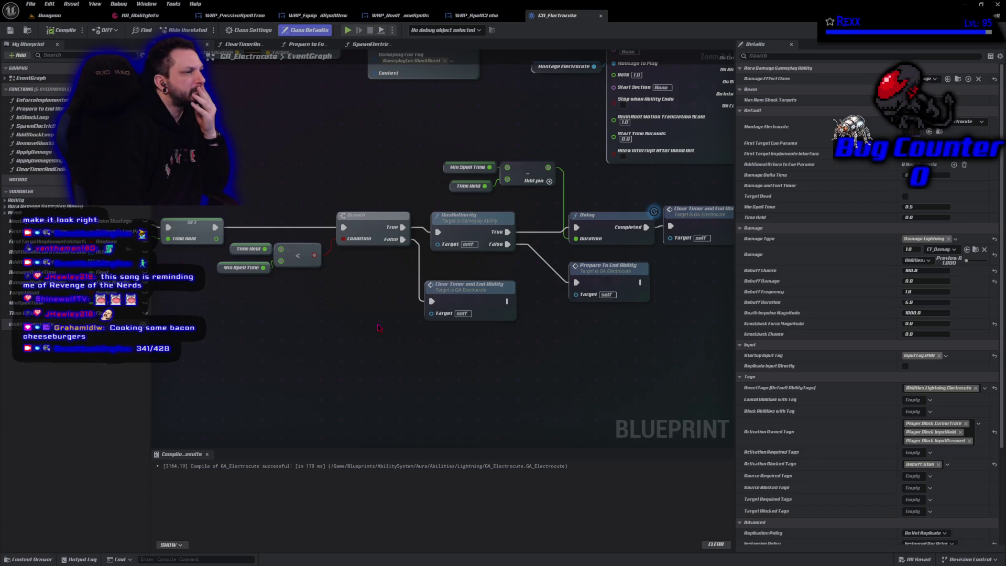
pyautogui.moveTo(454, 139); pyautogui.dragTo(506, 183)
pyautogui.hotkey('ctrl', 'c')
pyautogui.hotkey('ctrl', 'v')
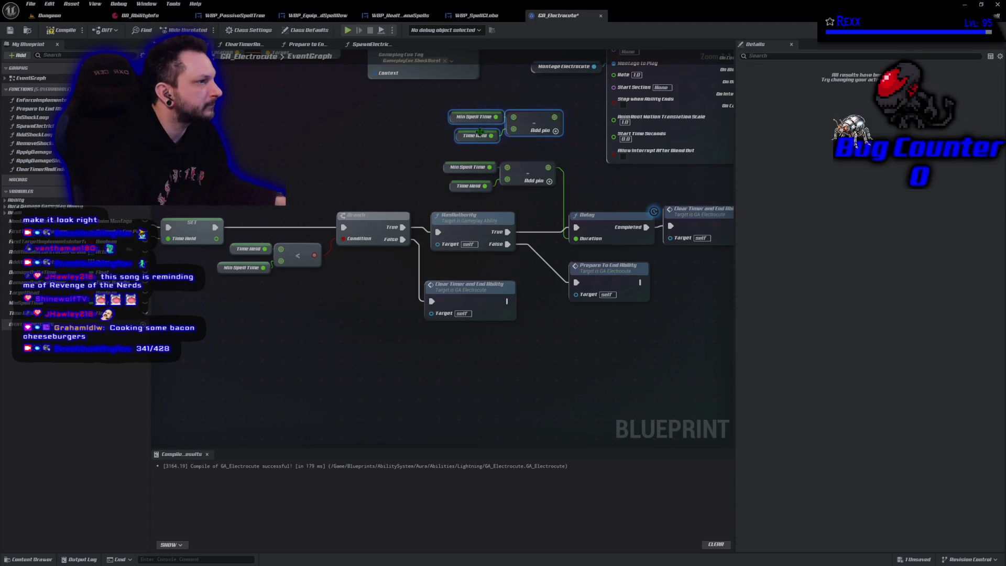
# Step: Disconnect the copied subtract, put Min Spell Time below Time Held, and wire Time Held first
pyautogui.keyDown('alt'); pyautogui.click(514, 129); pyautogui.keyUp('alt')
pyautogui.keyDown('alt'); pyautogui.click(513, 117); pyautogui.keyUp('alt')
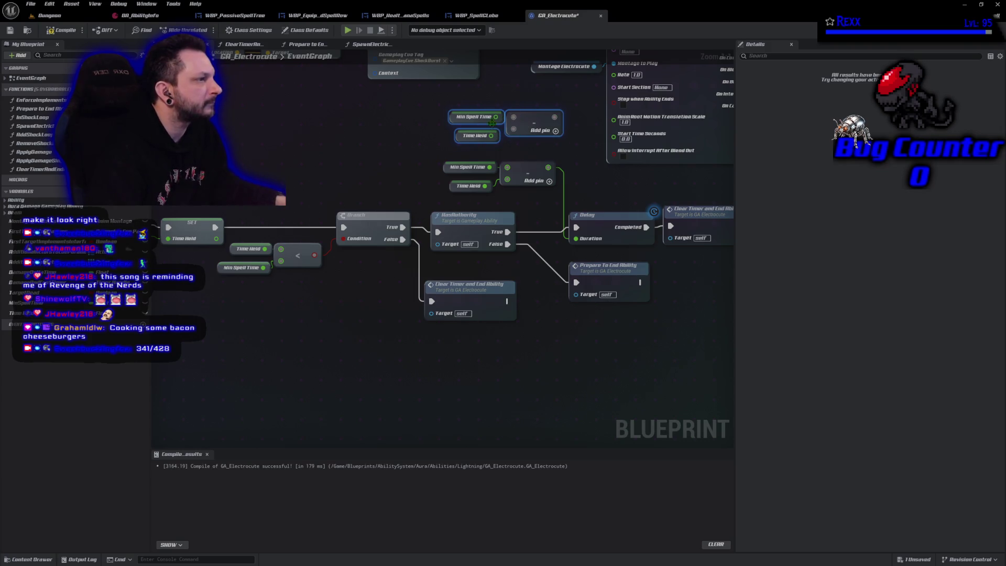
pyautogui.moveTo(454, 117)
pyautogui.mouseDown()
pyautogui.moveTo(418, 123)
pyautogui.moveTo(450, 117)
pyautogui.mouseUp()
pyautogui.click(439, 126)
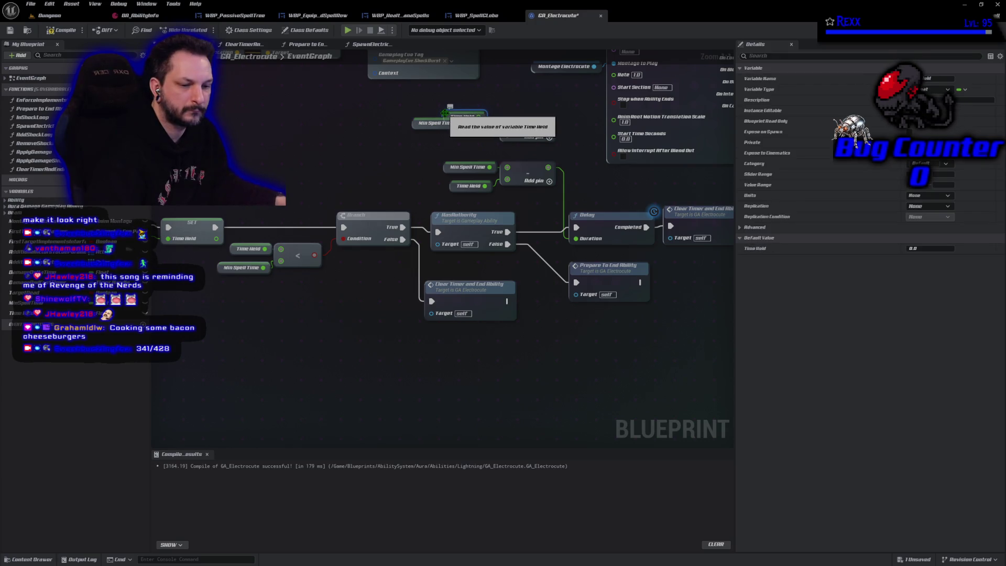
pyautogui.moveTo(415, 129); pyautogui.dragTo(440, 143)
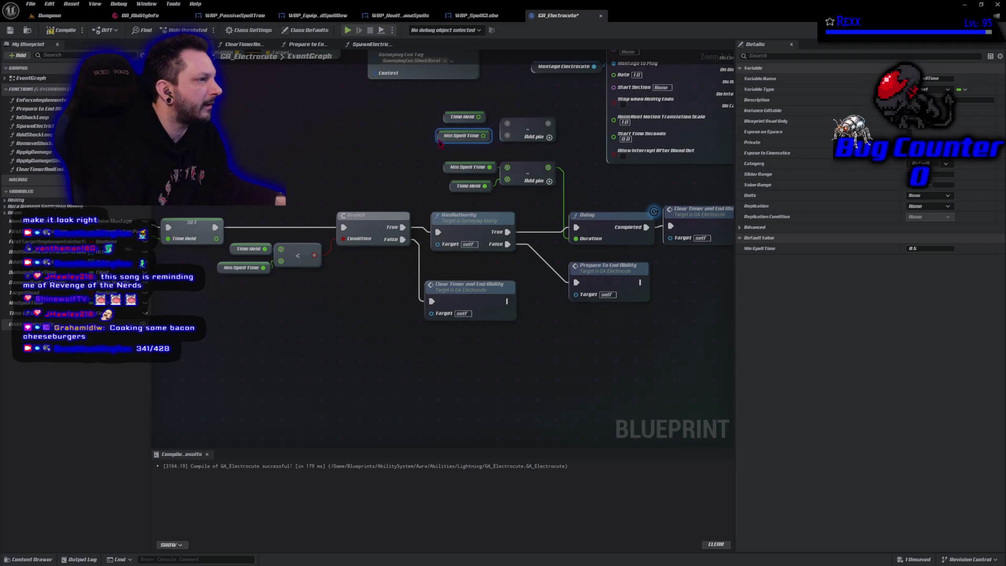
pyautogui.moveTo(479, 117)
pyautogui.mouseDown()
pyautogui.moveTo(507, 123)
pyautogui.moveTo(498, 143)
pyautogui.moveTo(507, 136)
pyautogui.moveTo(575, 208)
pyautogui.moveTo(576, 238)
pyautogui.mouseUp()
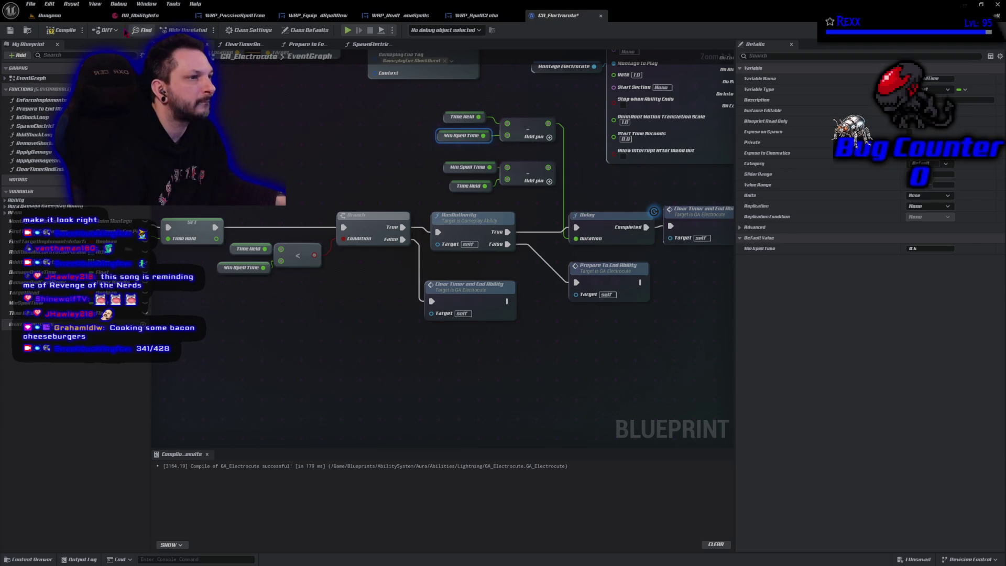
# Step: Test Electrocute in standalone play, holding the beam on goblins and throwing a fireball, then close
pyautogui.click(348, 31)
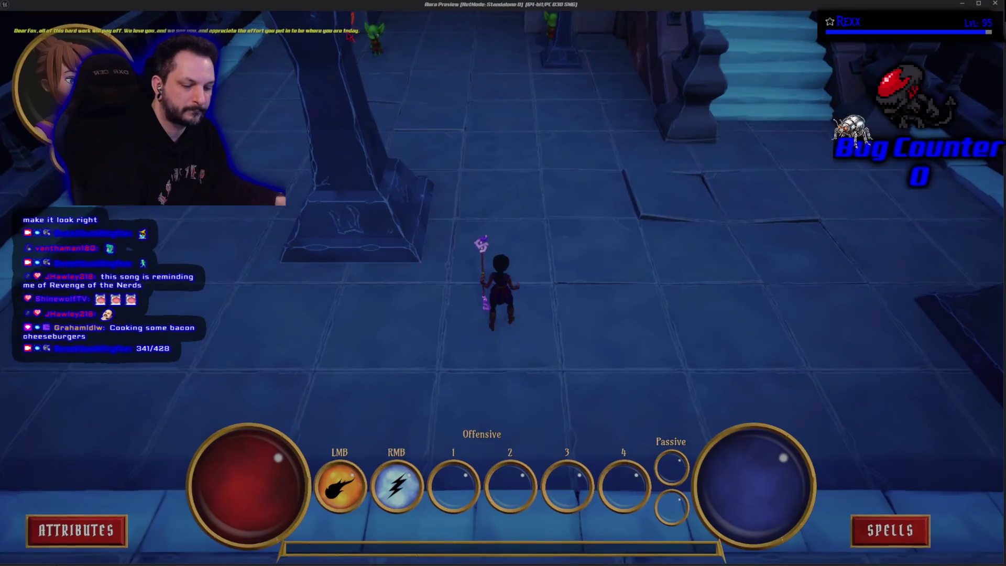
pyautogui.click(347, 31)
pyautogui.rightClick(340, 92)
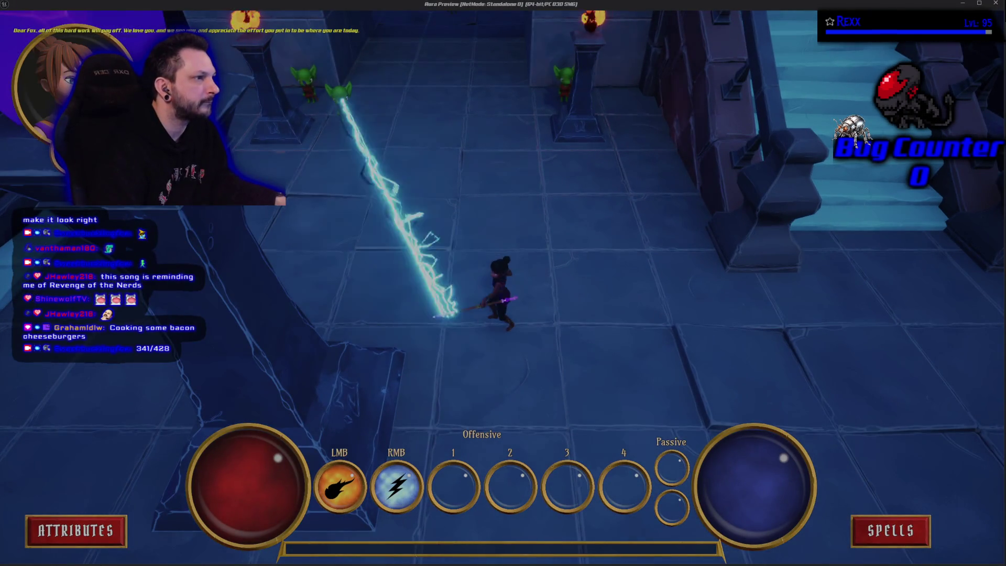
pyautogui.press('w')
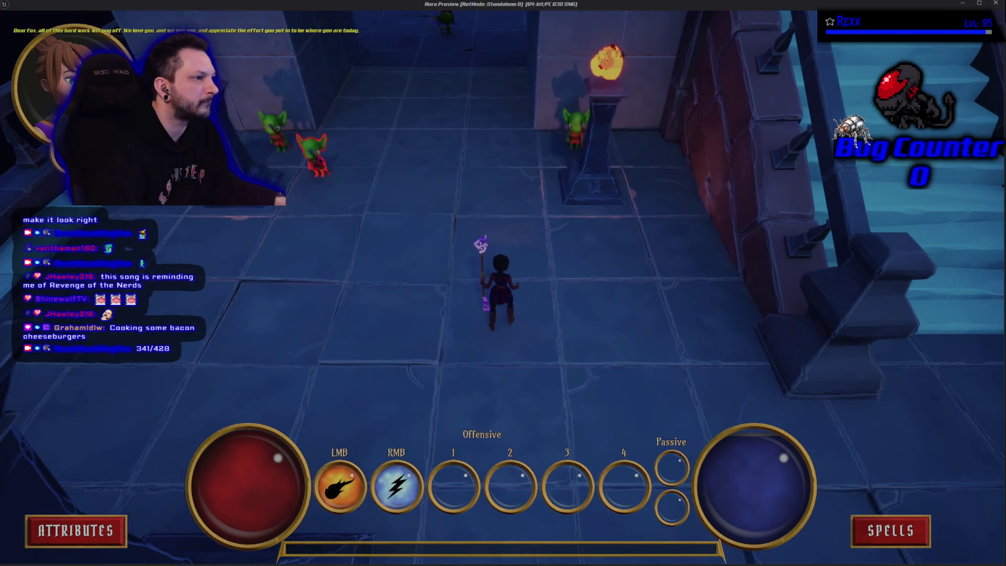
pyautogui.rightClick(314, 155)
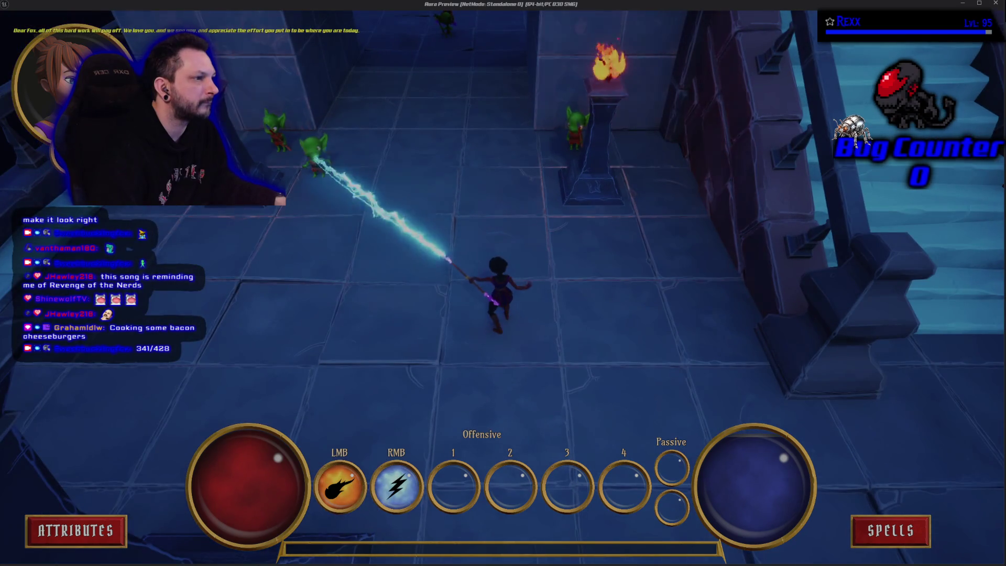
pyautogui.rightClick(321, 157)
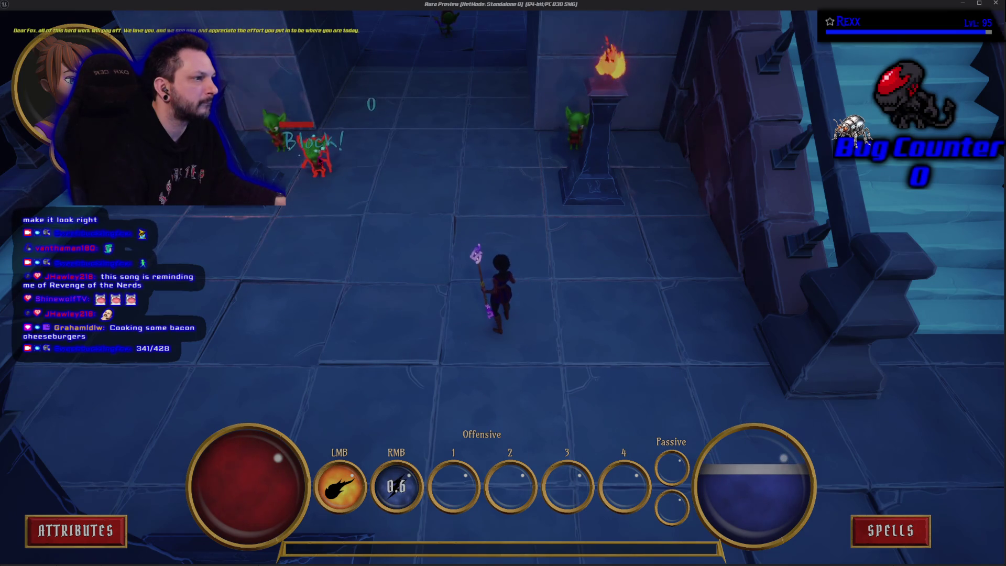
pyautogui.rightClick(323, 156)
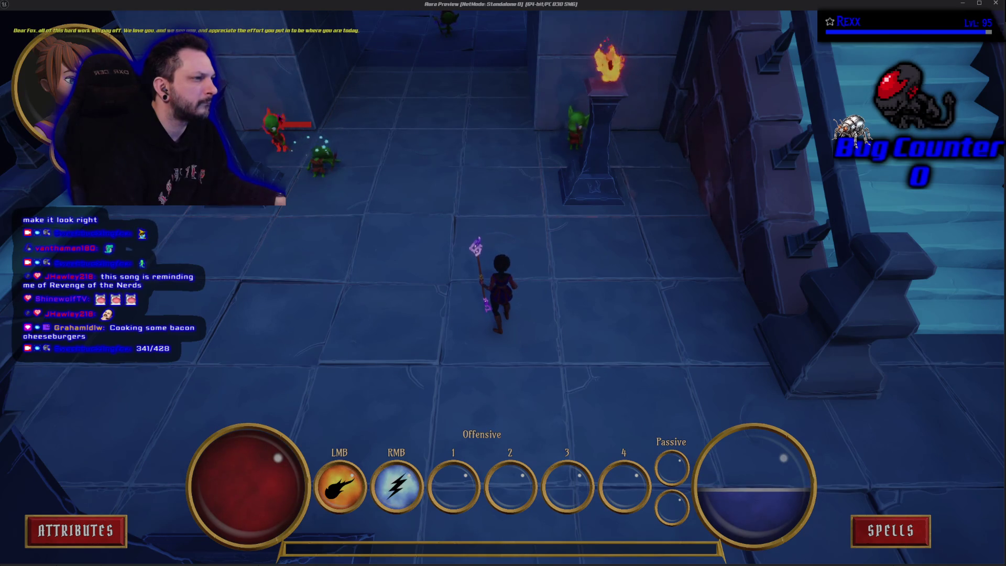
pyautogui.click(275, 128)
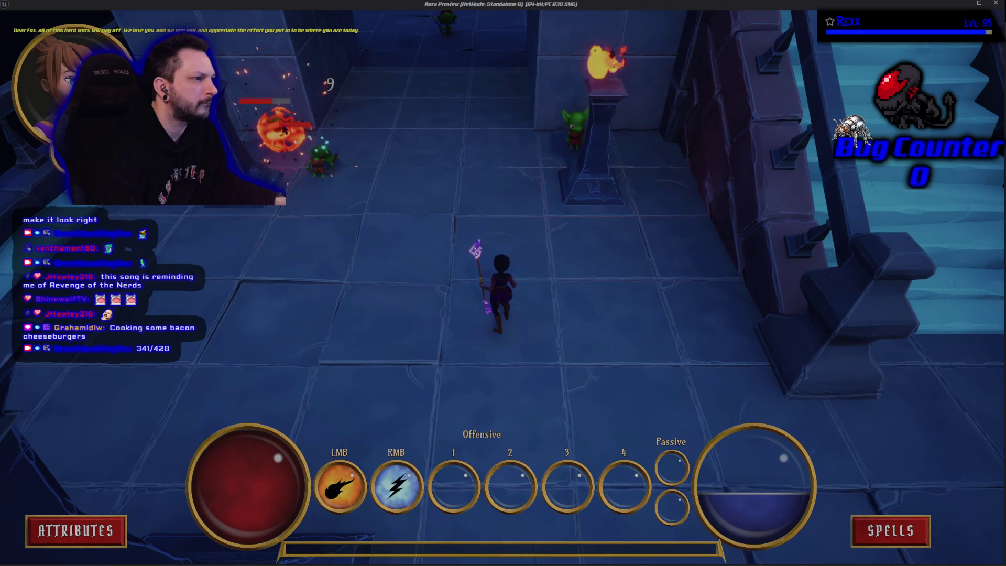
pyautogui.rightClick(317, 152)
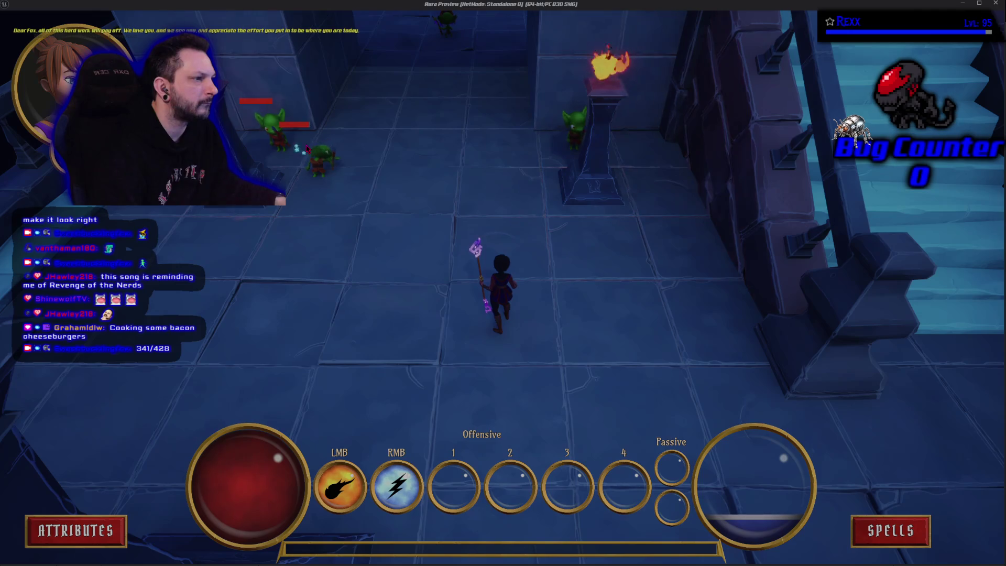
pyautogui.press('Escape')
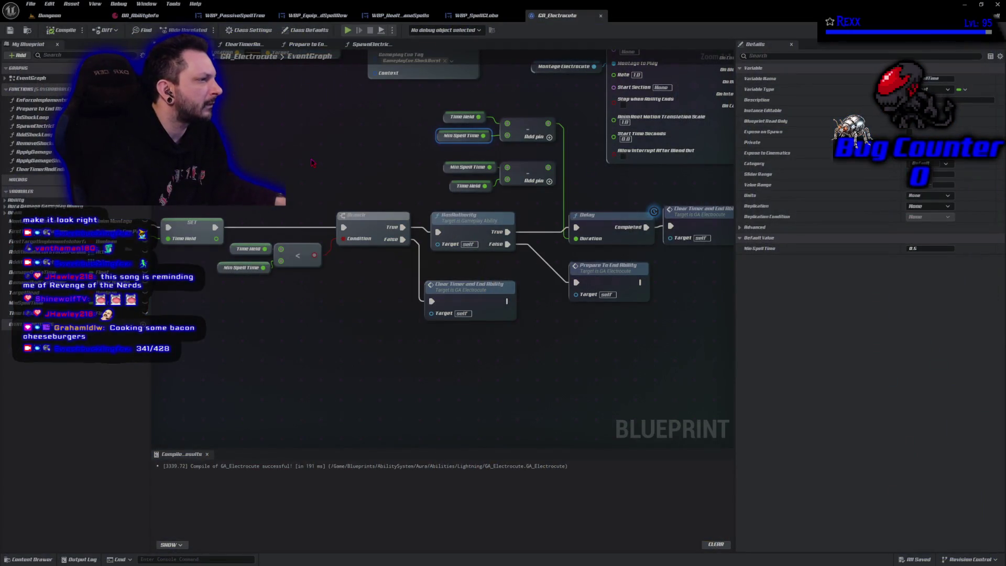
# Step: Wire the subtract result into the Delay Duration, delete the extra subtract and getters, and save
pyautogui.moveTo(548, 168)
pyautogui.mouseDown()
pyautogui.moveTo(629, 210)
pyautogui.moveTo(583, 245)
pyautogui.mouseUp()
pyautogui.moveTo(523, 153); pyautogui.dragTo(439, 109)
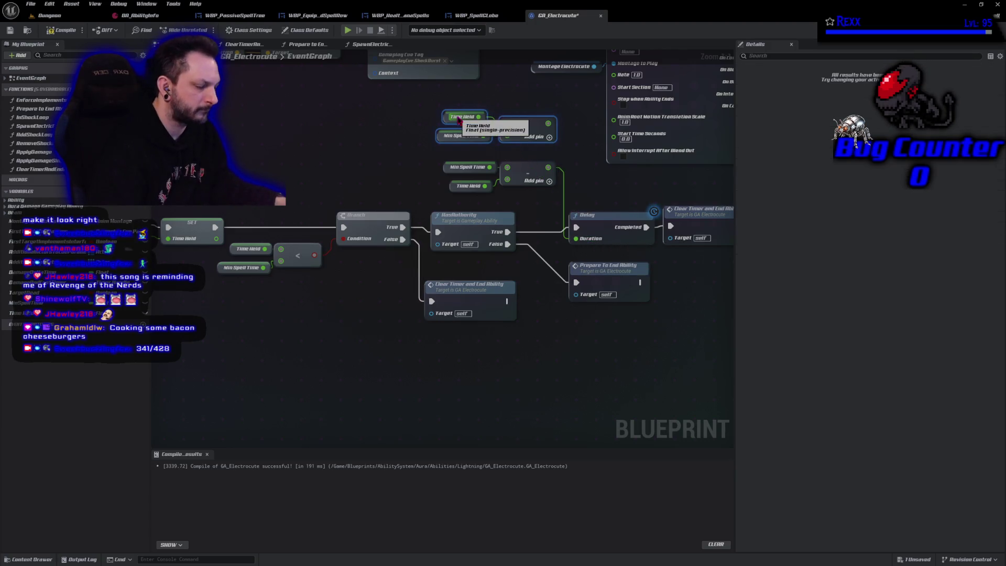
pyautogui.press('Delete')
pyautogui.moveTo(546, 348)
pyautogui.mouseDown()
pyautogui.moveTo(445, 321)
pyautogui.moveTo(541, 336)
pyautogui.mouseUp()
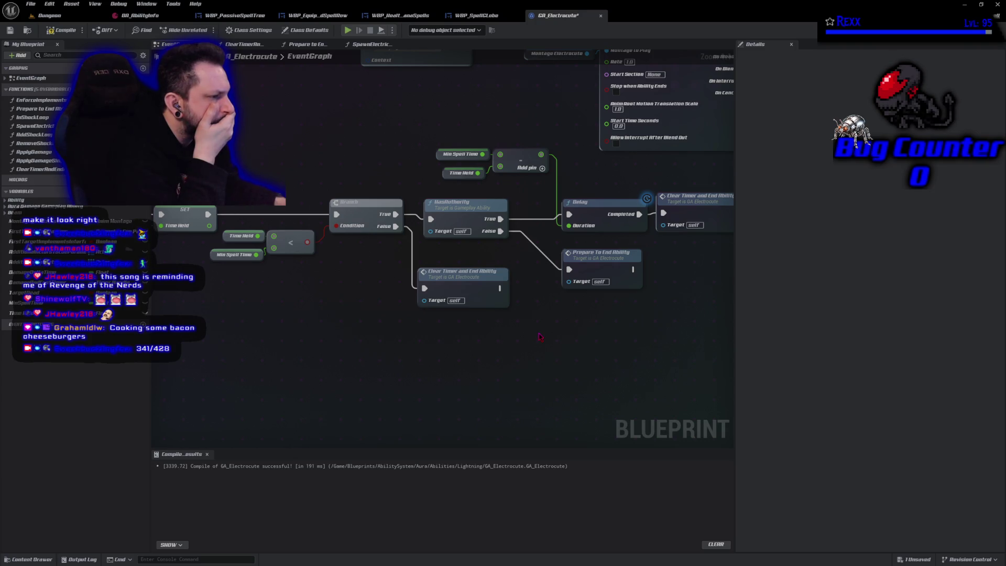
pyautogui.moveTo(262, 324)
pyautogui.mouseDown()
pyautogui.moveTo(348, 330)
pyautogui.moveTo(267, 328)
pyautogui.moveTo(199, 310)
pyautogui.moveTo(182, 289)
pyautogui.moveTo(326, 325)
pyautogui.mouseUp()
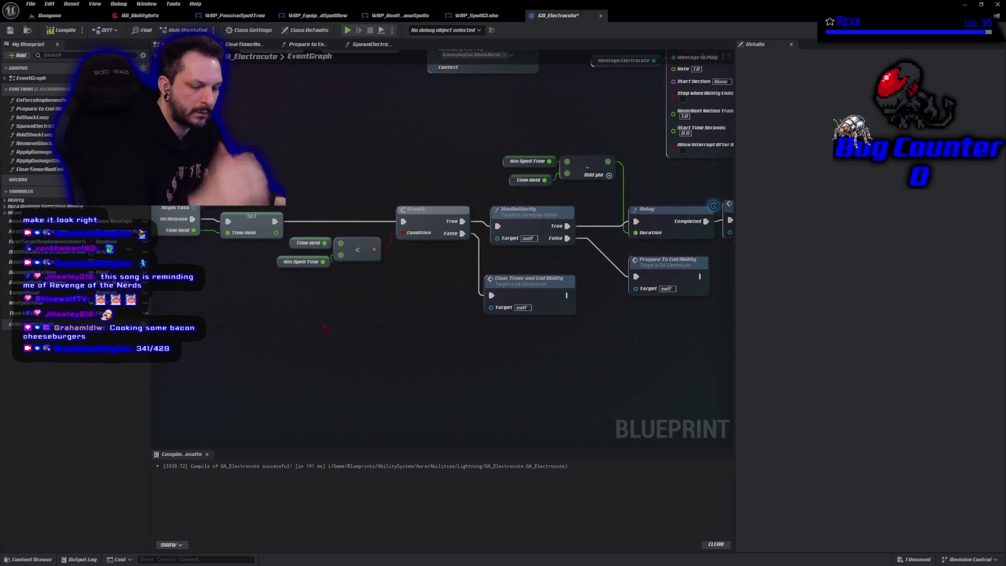
pyautogui.hotkey('ctrl', 's')
# Step: Cast Electrocute at a goblin in standalone play, then restore the SET-to-Branch wire and recompile GA_Electrocute
pyautogui.click(347, 30)
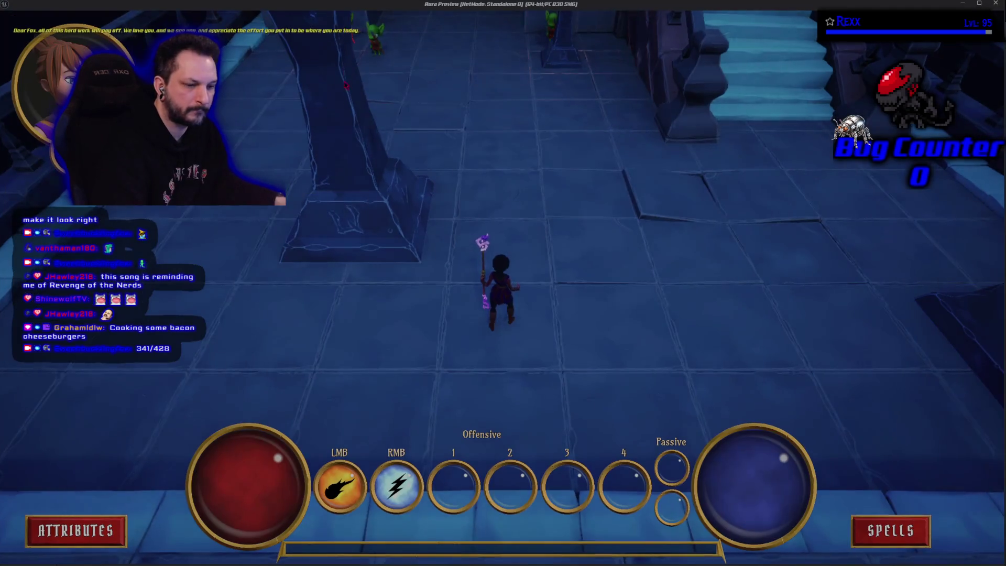
pyautogui.rightClick(317, 134)
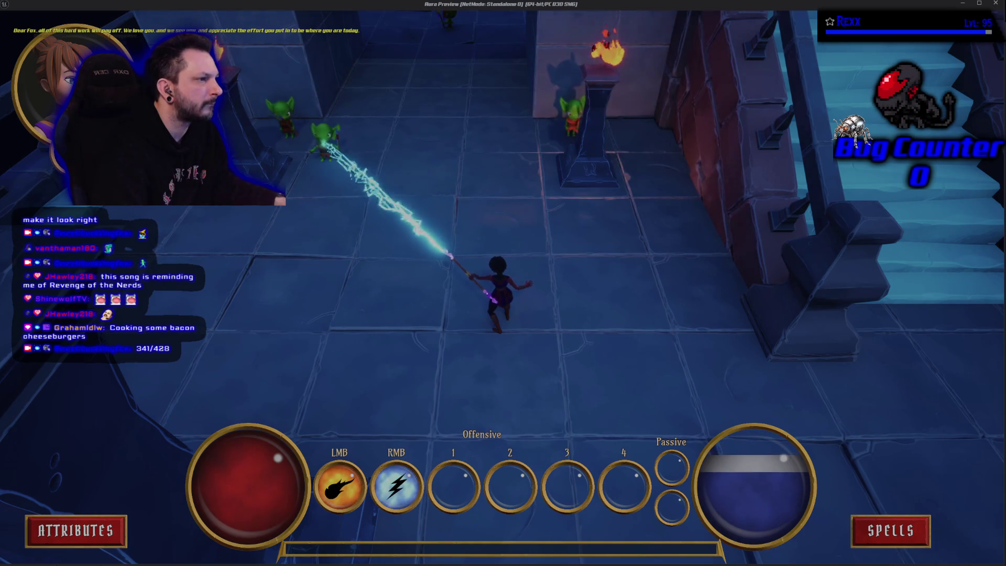
pyautogui.press('Escape')
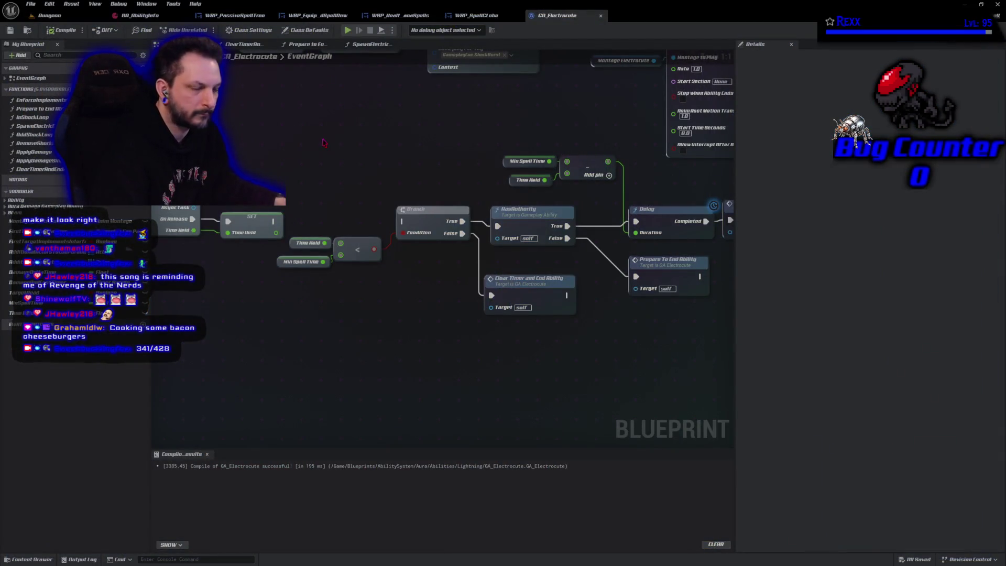
pyautogui.hotkey('ctrl', 'z')
pyautogui.press('F7')
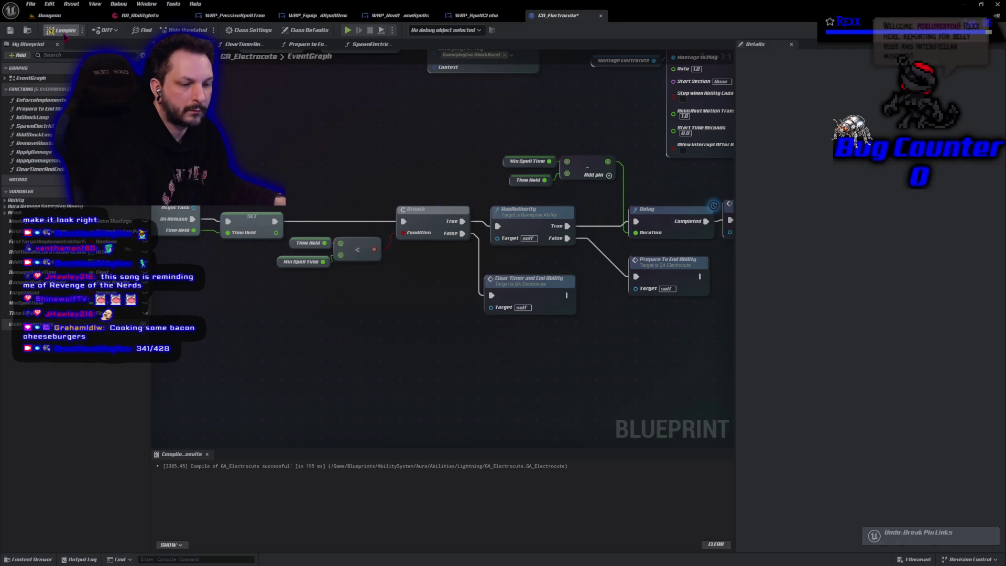
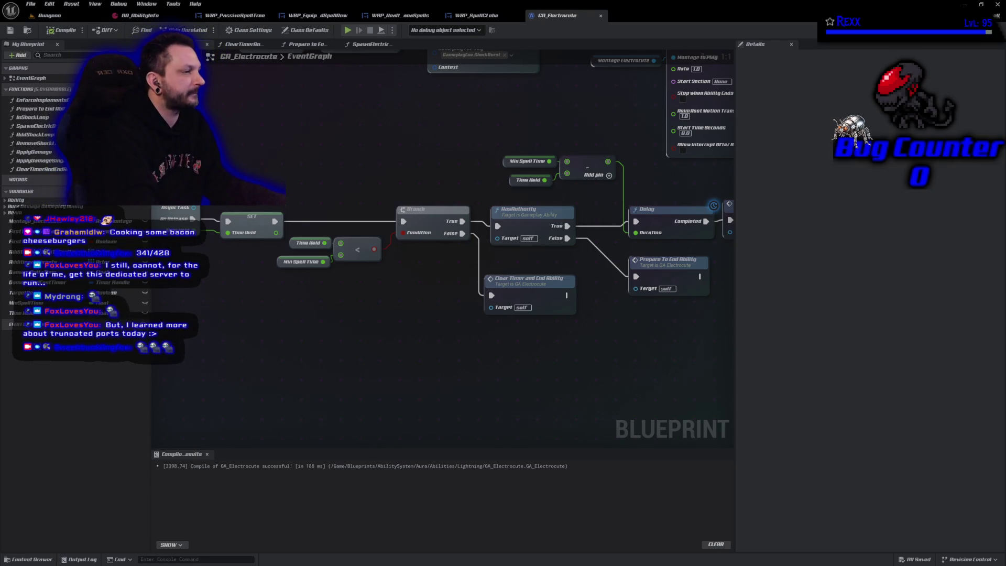
# Step: Zoom out and pan the GA_Electrocute graph, inspecting the In Shock Loop node
pyautogui.moveTo(443, 347)
pyautogui.mouseDown()
pyautogui.moveTo(555, 346)
pyautogui.moveTo(536, 366)
pyautogui.moveTo(360, 391)
pyautogui.mouseUp()
pyautogui.scroll(-1, 537, 366)
pyautogui.scroll(-1, 361, 391)
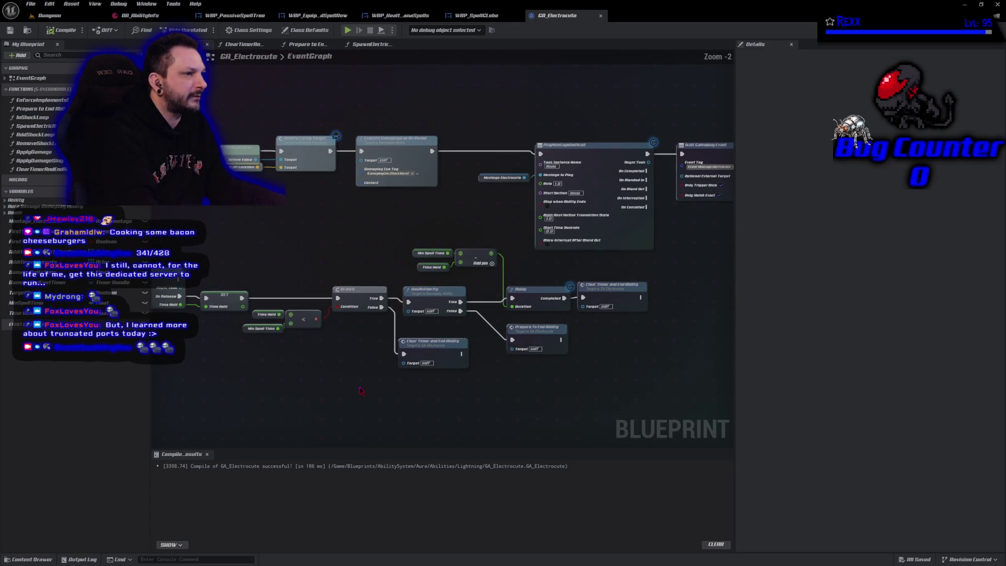
pyautogui.moveTo(594, 403)
pyautogui.mouseDown()
pyautogui.moveTo(367, 407)
pyautogui.moveTo(275, 386)
pyautogui.mouseUp()
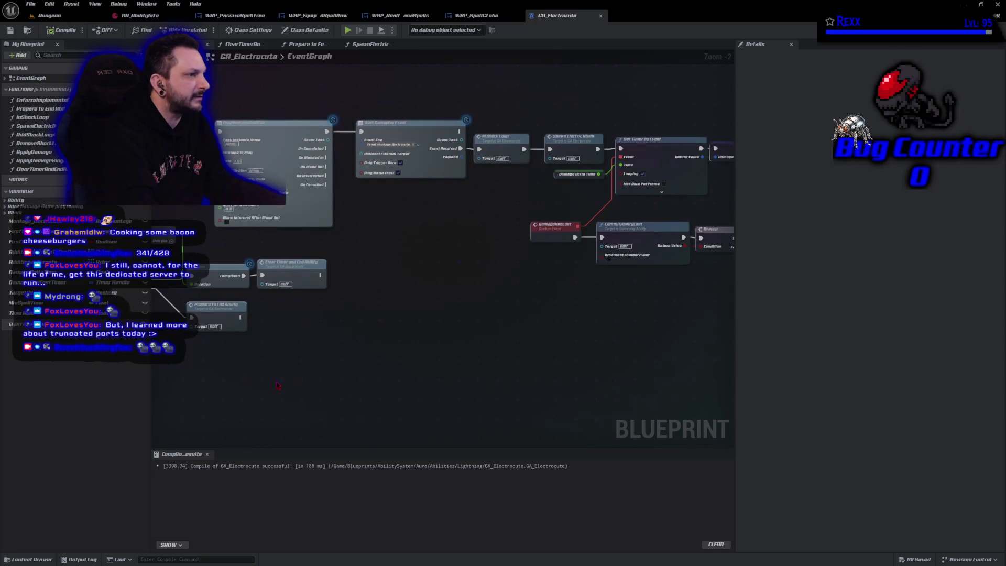
pyautogui.moveTo(566, 348); pyautogui.dragTo(437, 382)
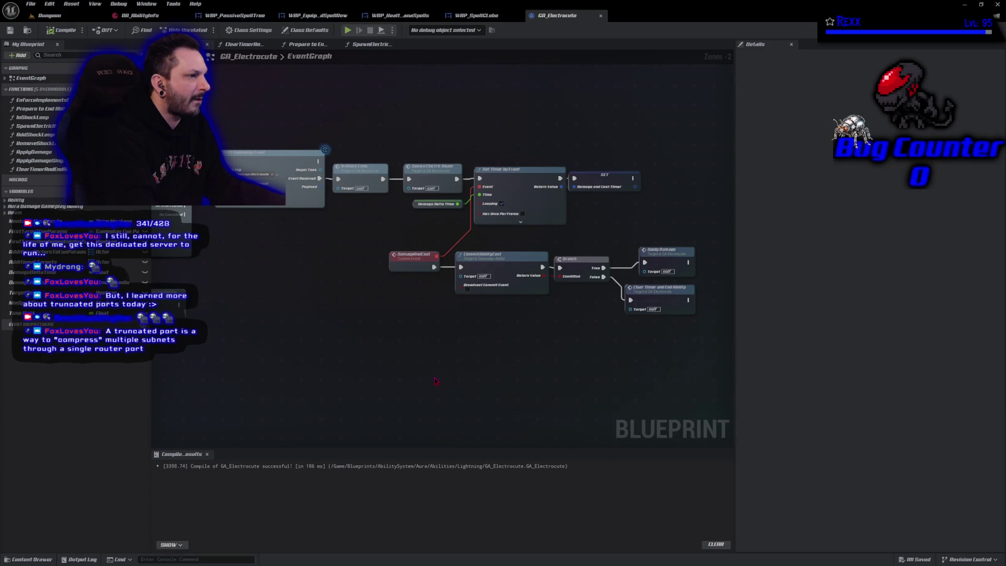
pyautogui.click(356, 170)
pyautogui.moveTo(341, 333)
pyautogui.mouseDown()
pyautogui.moveTo(415, 327)
pyautogui.moveTo(345, 316)
pyautogui.mouseUp()
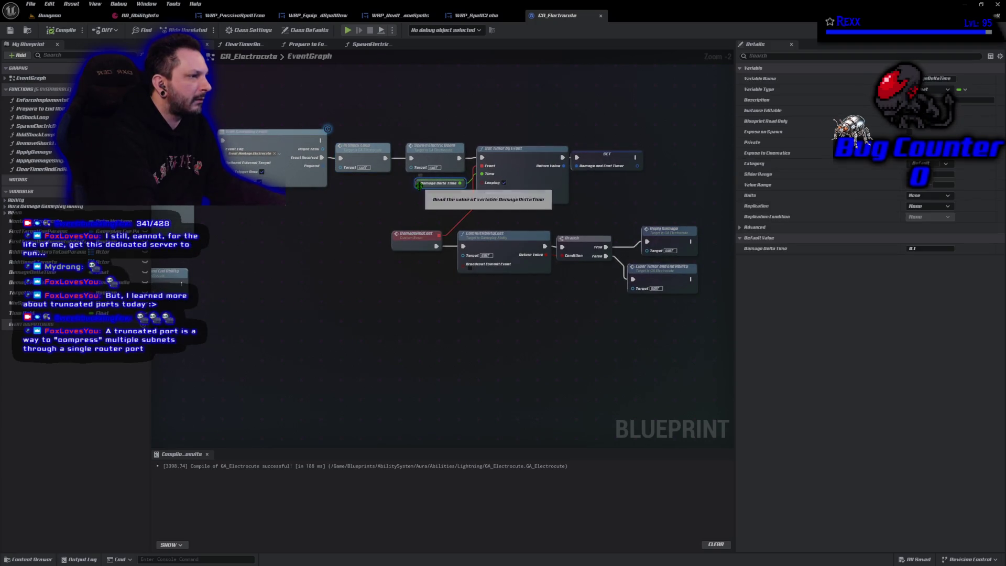
pyautogui.click(386, 360)
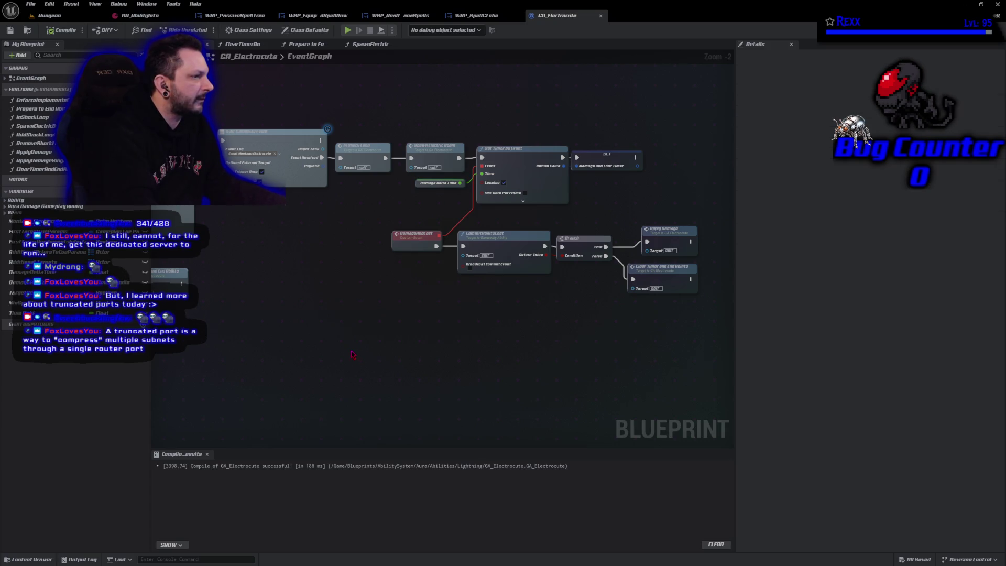
# Step: Break the computed-time link on the Delay node's Duration so it uses a fixed 0.2
pyautogui.moveTo(352, 355)
pyautogui.mouseDown()
pyautogui.moveTo(430, 361)
pyautogui.moveTo(450, 377)
pyautogui.moveTo(461, 420)
pyautogui.moveTo(498, 425)
pyautogui.mouseUp()
pyautogui.moveTo(645, 312)
pyautogui.mouseDown()
pyautogui.moveTo(681, 317)
pyautogui.moveTo(530, 317)
pyautogui.mouseUp()
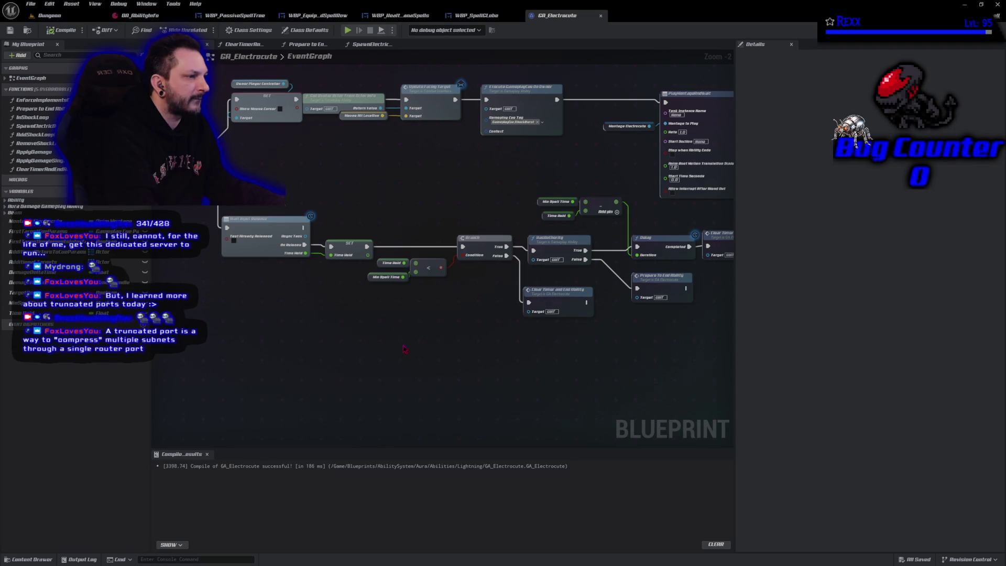
pyautogui.scroll(1, 413, 400)
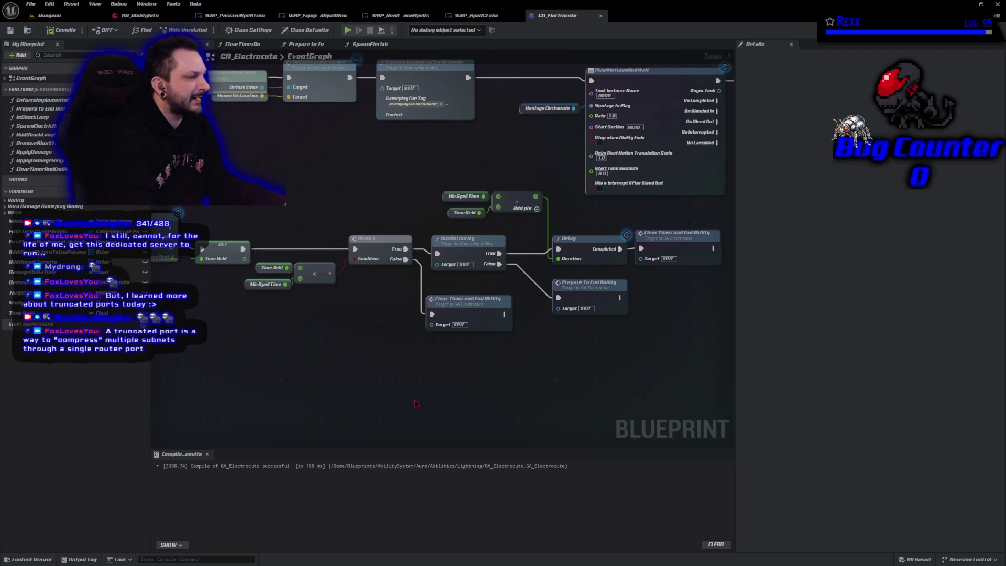
pyautogui.rightClick(559, 259)
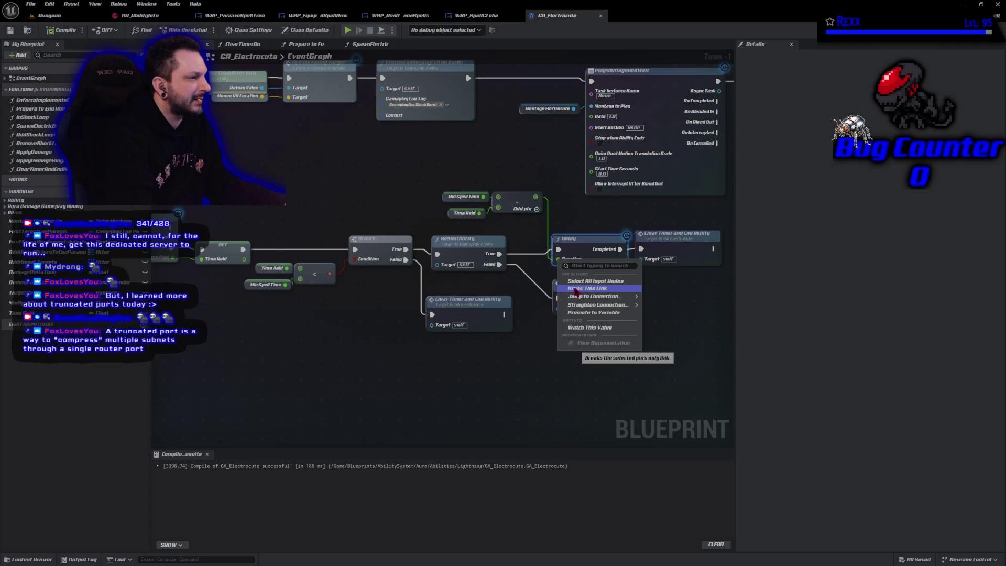
pyautogui.click(575, 289)
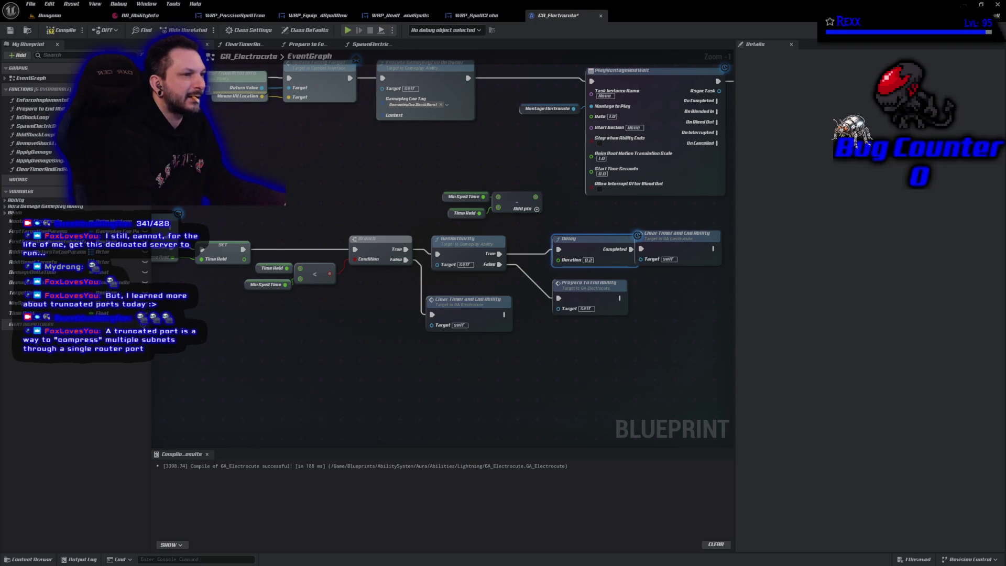
# Step: Compile GA_Electrocute and launch the game preview, running toward the goblins
pyautogui.click(62, 30)
pyautogui.click(347, 30)
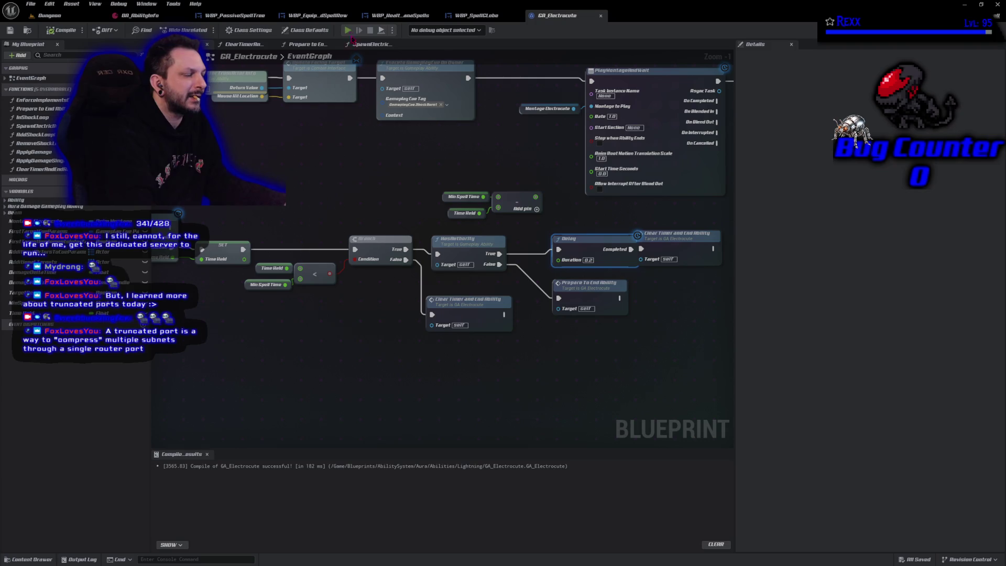
pyautogui.click(438, 166)
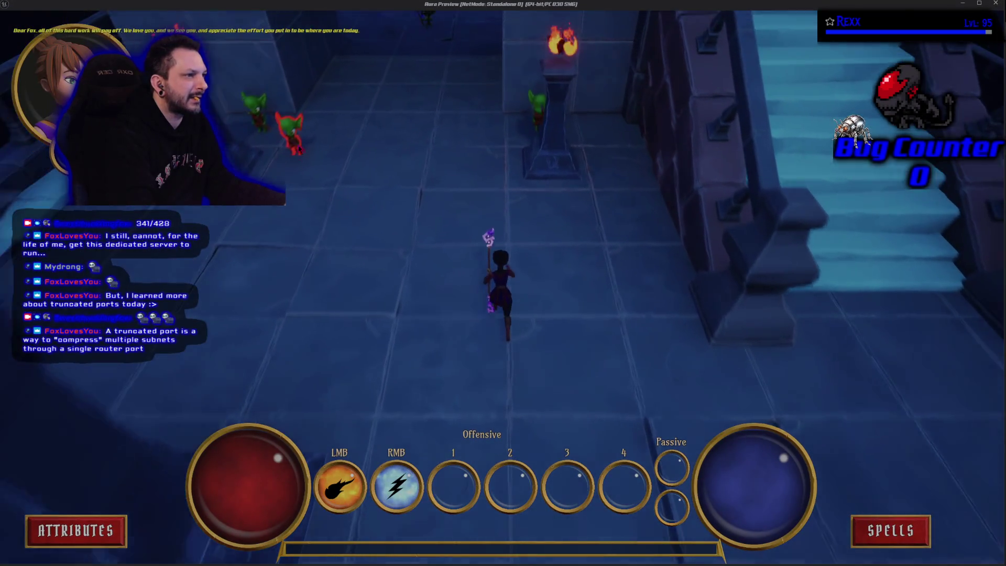
# Step: Cast the Electrocute lightning beam at a goblin repeatedly, then stop the preview
pyautogui.rightClick(282, 144)
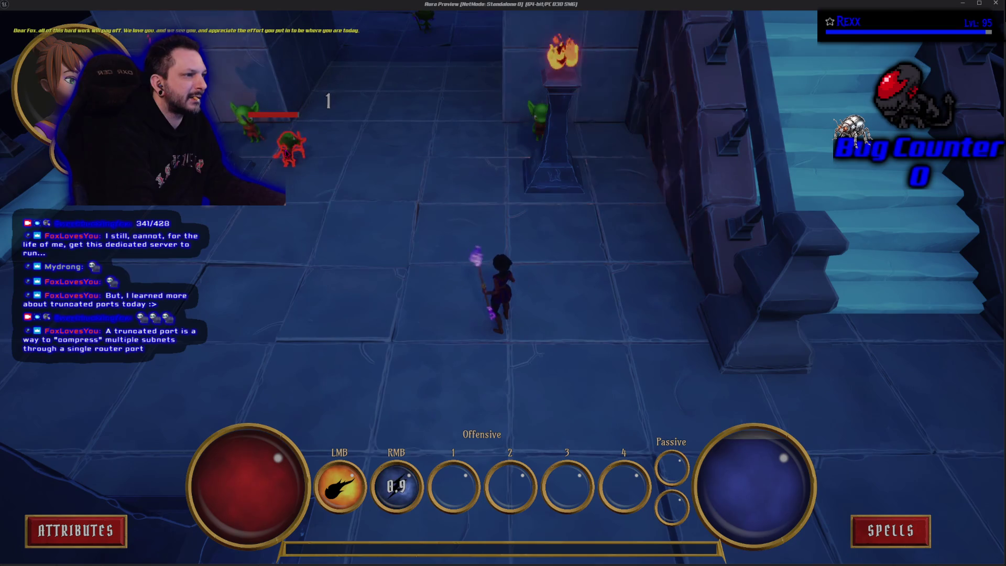
pyautogui.rightClick(286, 144)
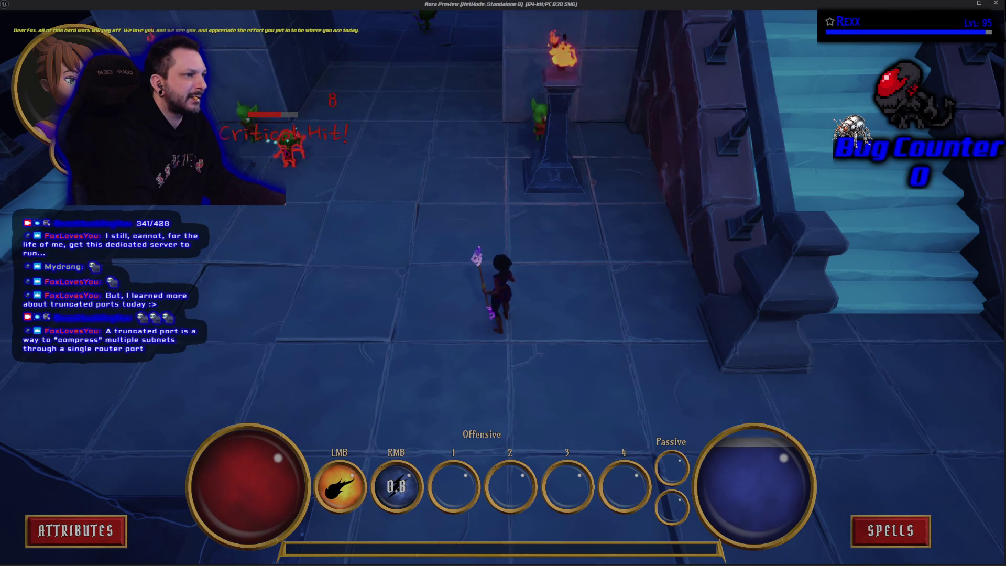
pyautogui.rightClick(287, 144)
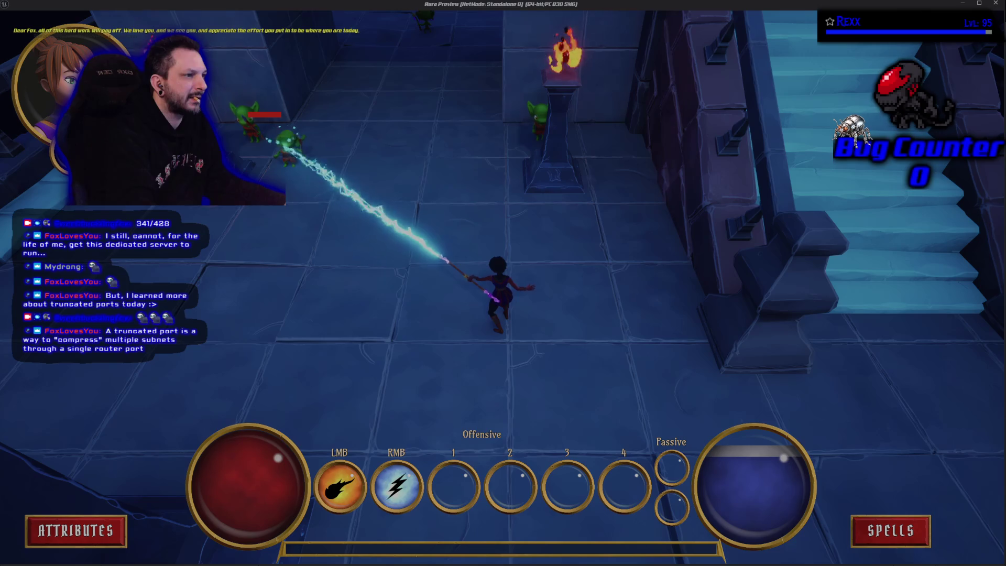
pyautogui.rightClick(288, 144)
pyautogui.rightClick(288, 145)
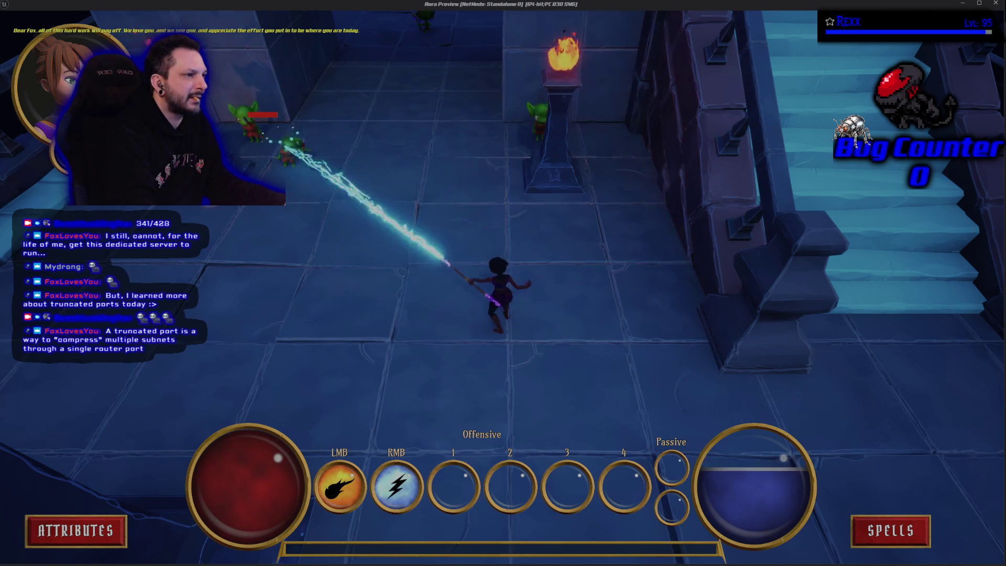
pyautogui.press('Escape')
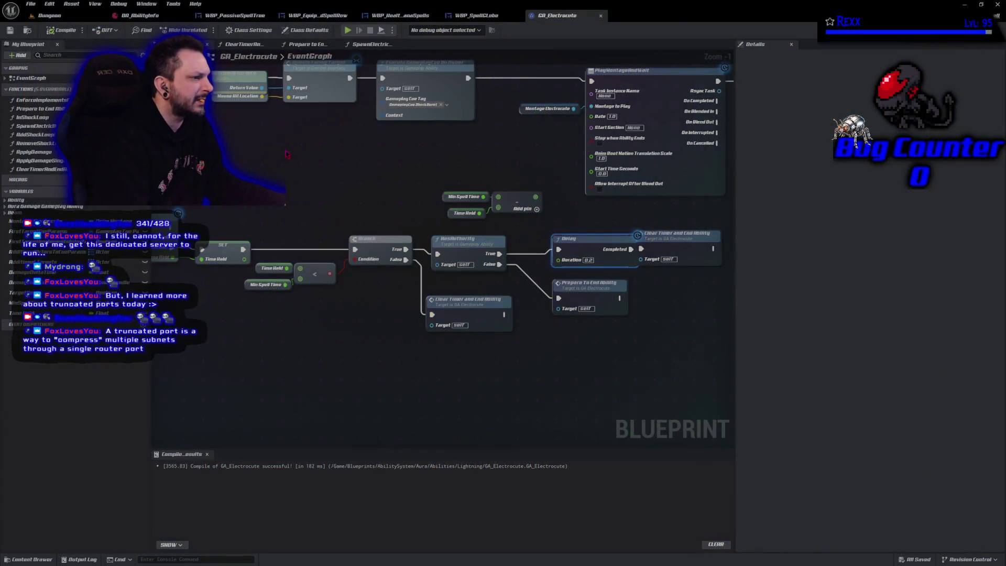
# Step: Relink the Delay Duration to the subtraction by undoing, then compile and save GA_Electrocute
pyautogui.hotkey('ctrl', 'z')
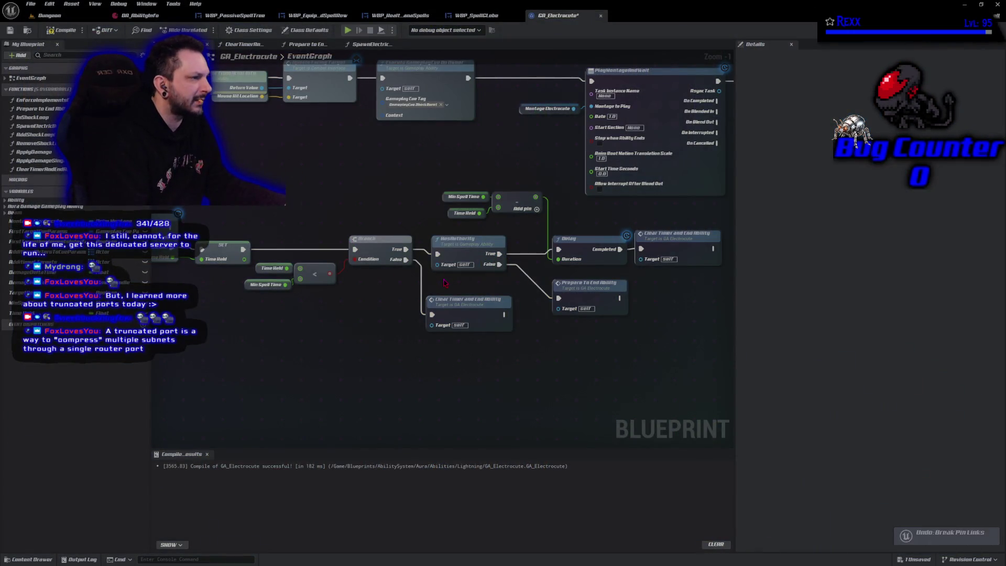
pyautogui.press('F7')
pyautogui.moveTo(266, 183)
pyautogui.mouseDown()
pyautogui.moveTo(299, 201)
pyautogui.moveTo(295, 176)
pyautogui.mouseUp()
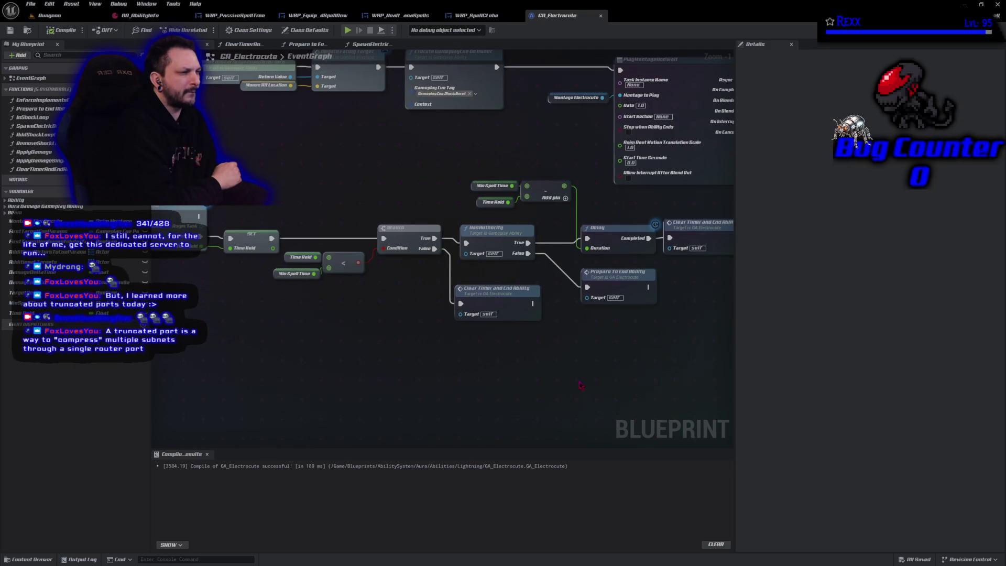
pyautogui.moveTo(581, 385); pyautogui.dragTo(477, 398)
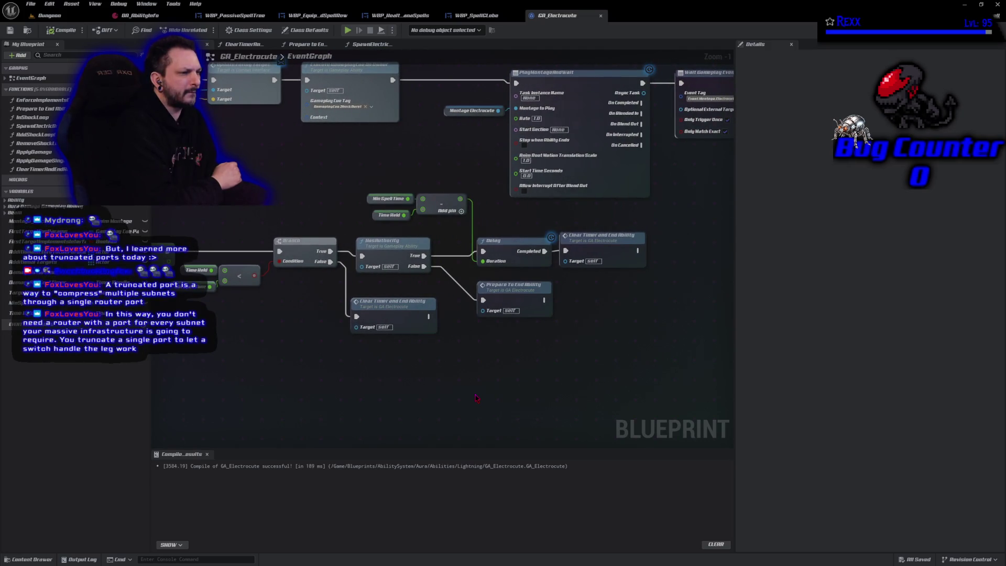
# Step: Pan along the EventGraph from the Sequence node through the montage to the In Shock Loop section
pyautogui.moveTo(367, 251)
pyautogui.mouseDown()
pyautogui.moveTo(395, 222)
pyautogui.moveTo(615, 269)
pyautogui.moveTo(579, 299)
pyautogui.moveTo(586, 309)
pyautogui.moveTo(704, 286)
pyautogui.moveTo(843, 284)
pyautogui.mouseUp()
pyautogui.moveTo(576, 272); pyautogui.dragTo(314, 249)
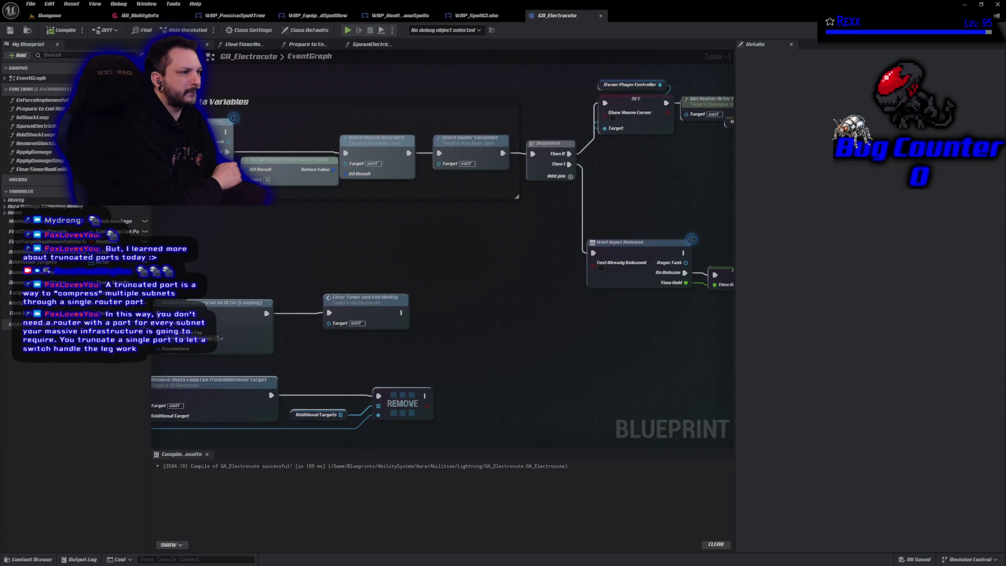
pyautogui.moveTo(723, 207)
pyautogui.mouseDown()
pyautogui.moveTo(469, 235)
pyautogui.moveTo(496, 208)
pyautogui.moveTo(404, 237)
pyautogui.mouseUp()
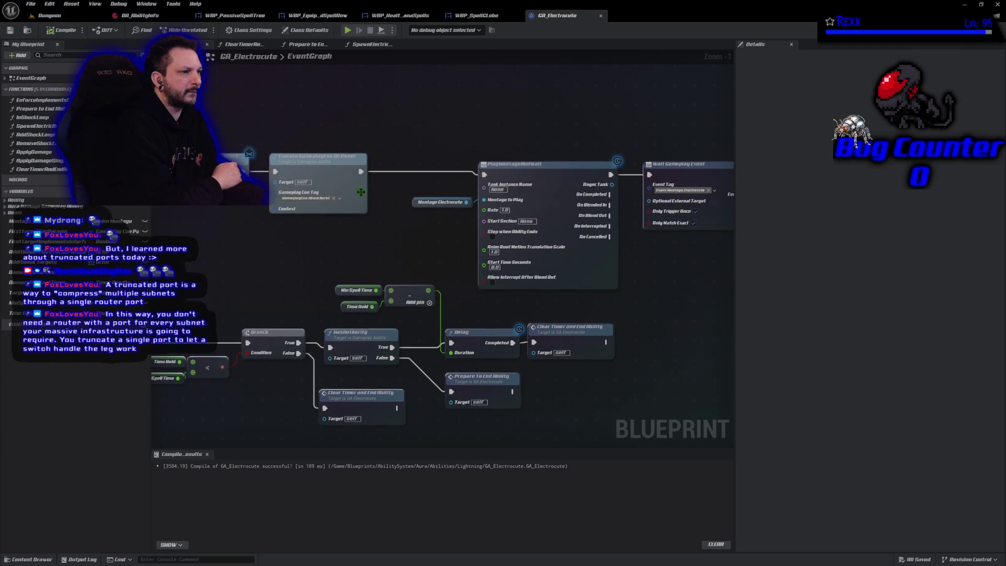
pyautogui.moveTo(661, 282)
pyautogui.mouseDown()
pyautogui.moveTo(282, 275)
pyautogui.moveTo(411, 289)
pyautogui.mouseUp()
pyautogui.moveTo(495, 295); pyautogui.dragTo(383, 285)
pyautogui.moveTo(454, 216); pyautogui.dragTo(326, 220)
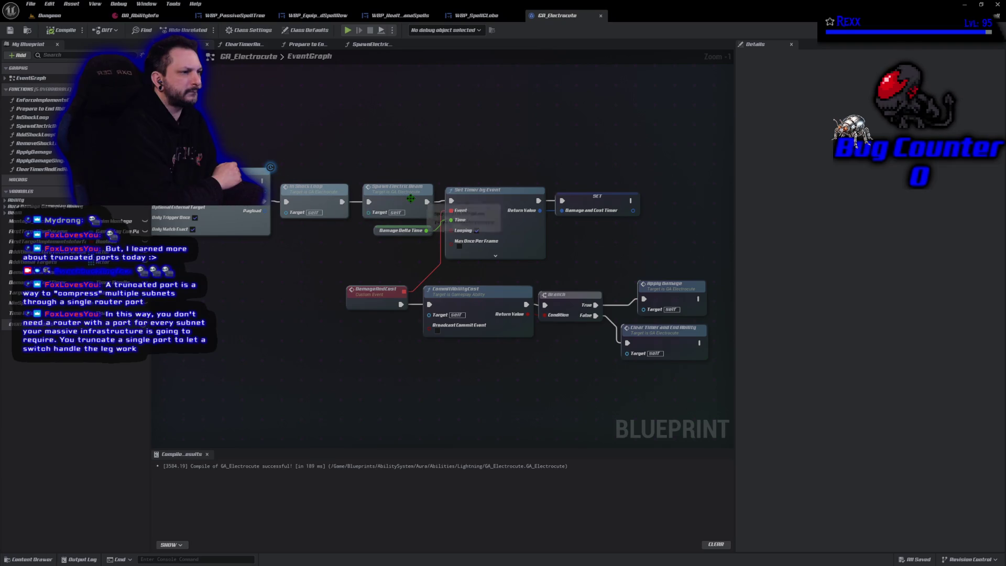
# Step: Open the SpawnElectricBeam function graph and view its enemy check section
pyautogui.doubleClick(398, 187)
pyautogui.moveTo(314, 325)
pyautogui.mouseDown()
pyautogui.moveTo(590, 315)
pyautogui.moveTo(294, 280)
pyautogui.moveTo(306, 308)
pyautogui.moveTo(366, 251)
pyautogui.moveTo(472, 262)
pyautogui.moveTo(456, 262)
pyautogui.mouseUp()
pyautogui.moveTo(943, 317)
pyautogui.mouseDown()
pyautogui.moveTo(667, 322)
pyautogui.moveTo(387, 294)
pyautogui.moveTo(185, 300)
pyautogui.moveTo(367, 292)
pyautogui.moveTo(357, 298)
pyautogui.mouseUp()
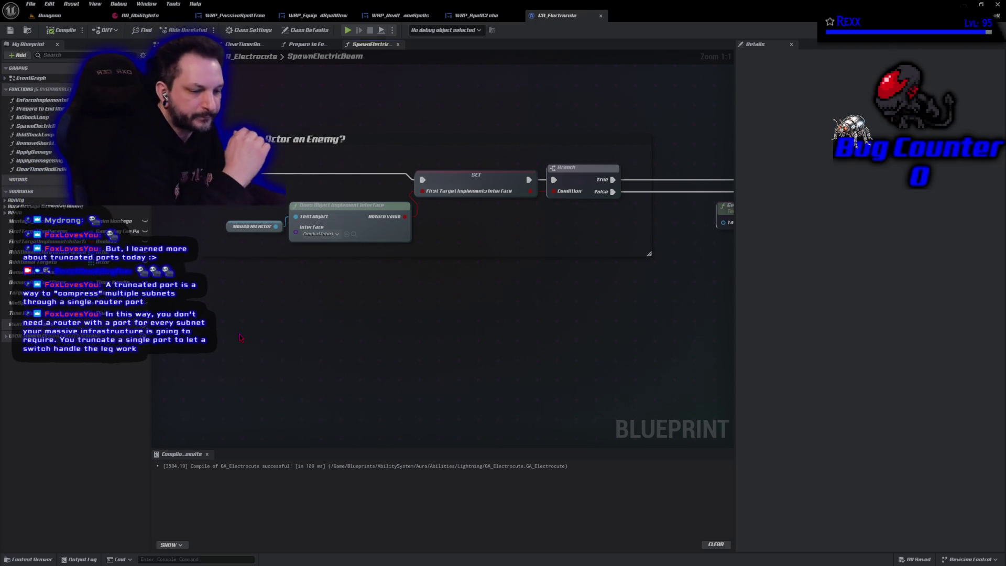
# Step: Review SpawnElectricBeam's Add GameplayCue On Actor, Set Is Being Shocked and Store Additional Targets nodes
pyautogui.moveTo(533, 302)
pyautogui.mouseDown()
pyautogui.moveTo(303, 315)
pyautogui.moveTo(413, 315)
pyautogui.mouseUp()
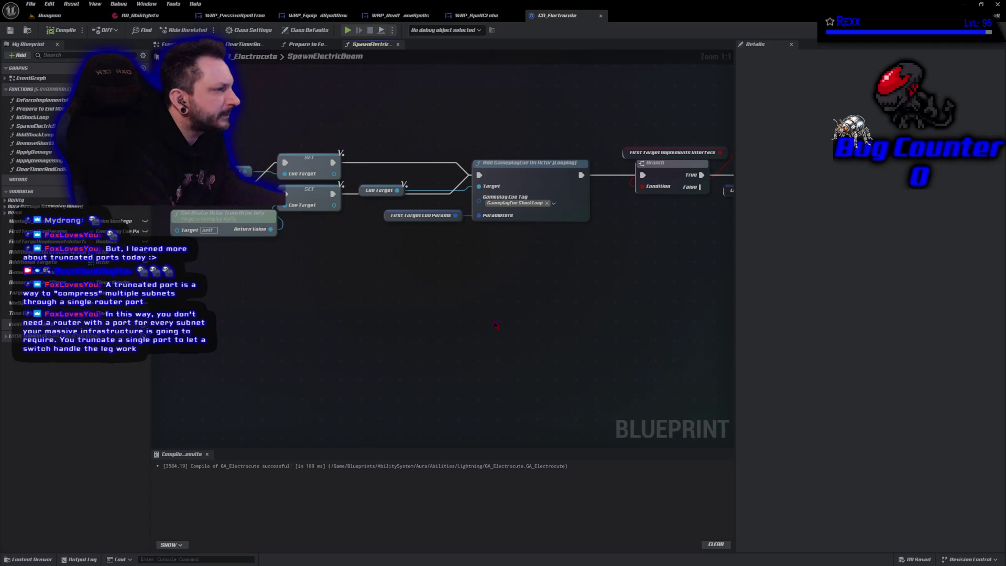
pyautogui.moveTo(518, 293); pyautogui.dragTo(501, 289)
pyautogui.click(524, 177)
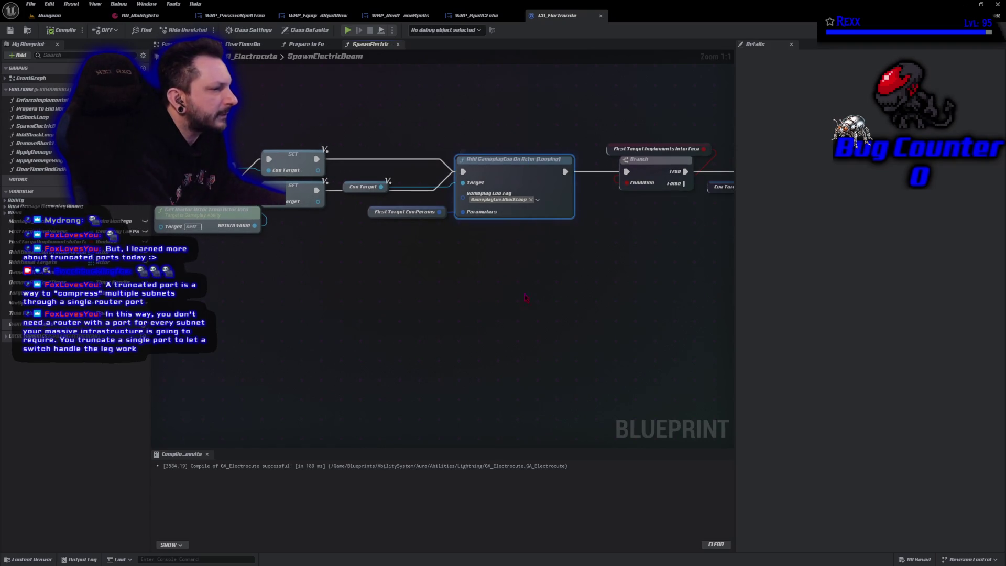
pyautogui.moveTo(603, 285); pyautogui.dragTo(466, 293)
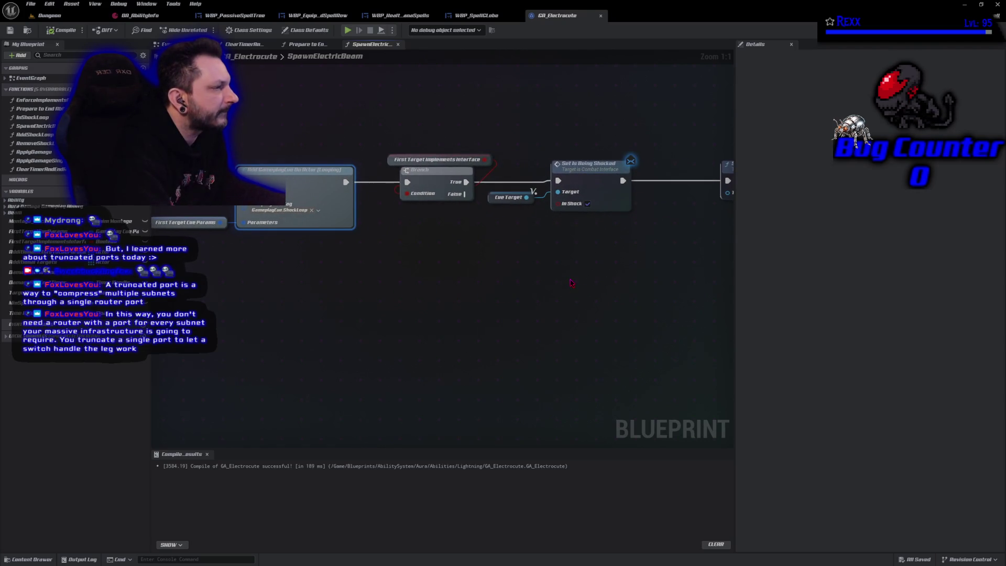
pyautogui.moveTo(571, 283)
pyautogui.mouseDown()
pyautogui.moveTo(494, 292)
pyautogui.moveTo(344, 283)
pyautogui.mouseUp()
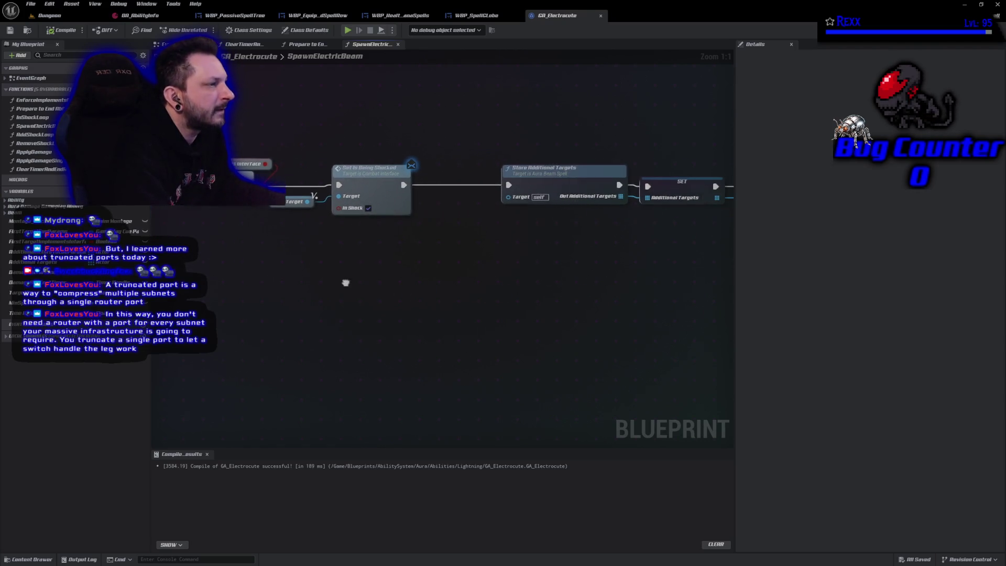
pyautogui.click(359, 212)
pyautogui.moveTo(393, 279); pyautogui.dragTo(409, 330)
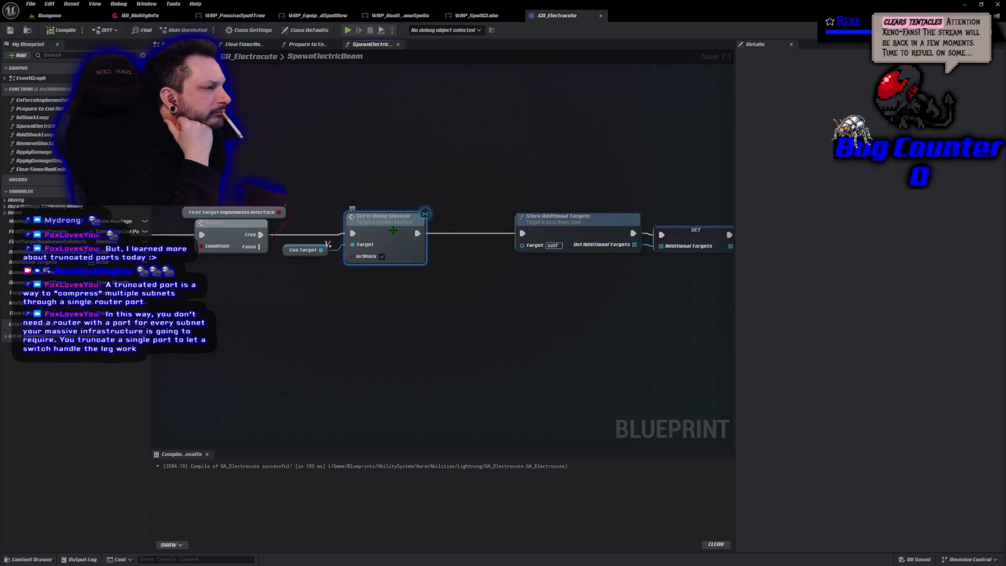
# Step: Pan the graph to bring the For Each Loop and Add Shock Loop nodes into view
pyautogui.moveTo(472, 300); pyautogui.dragTo(251, 300)
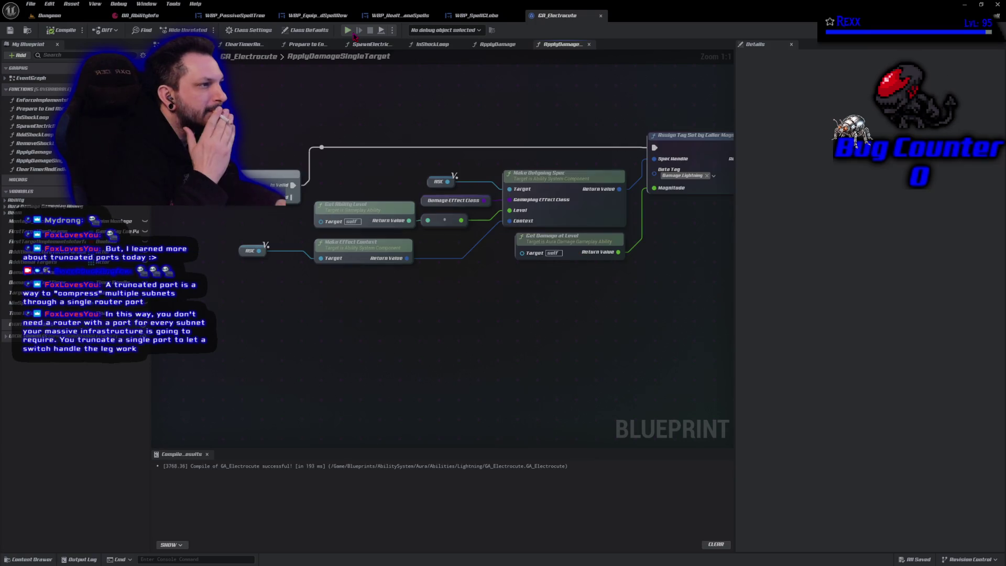
pyautogui.hotkey('alt', 'p')
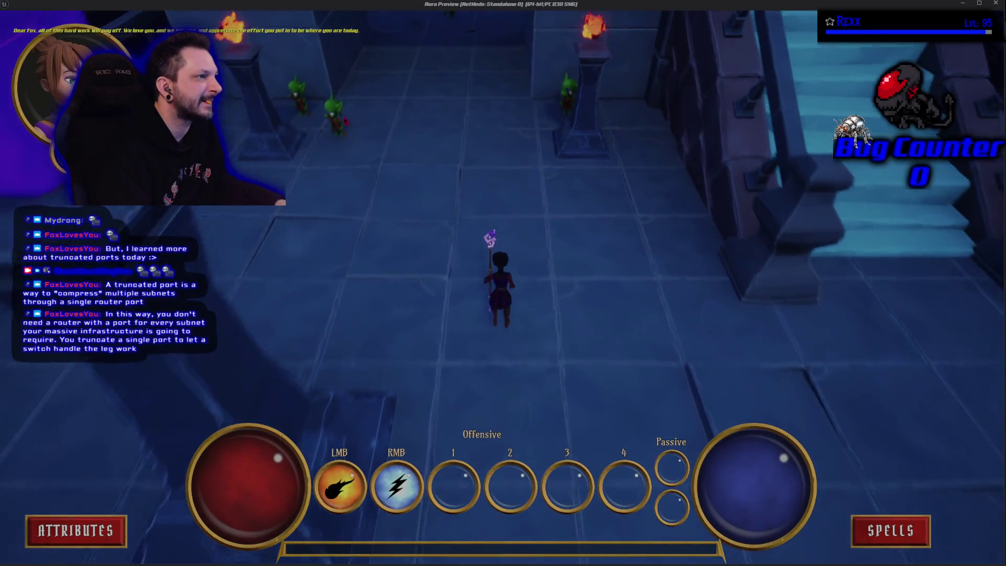
pyautogui.rightClick(328, 131)
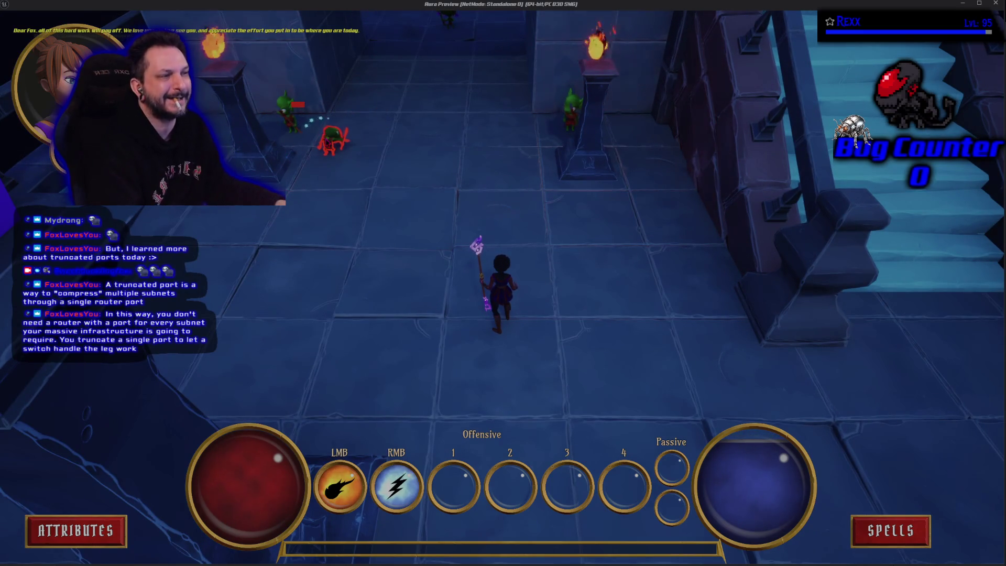
pyautogui.rightClick(328, 141)
pyautogui.press('Escape')
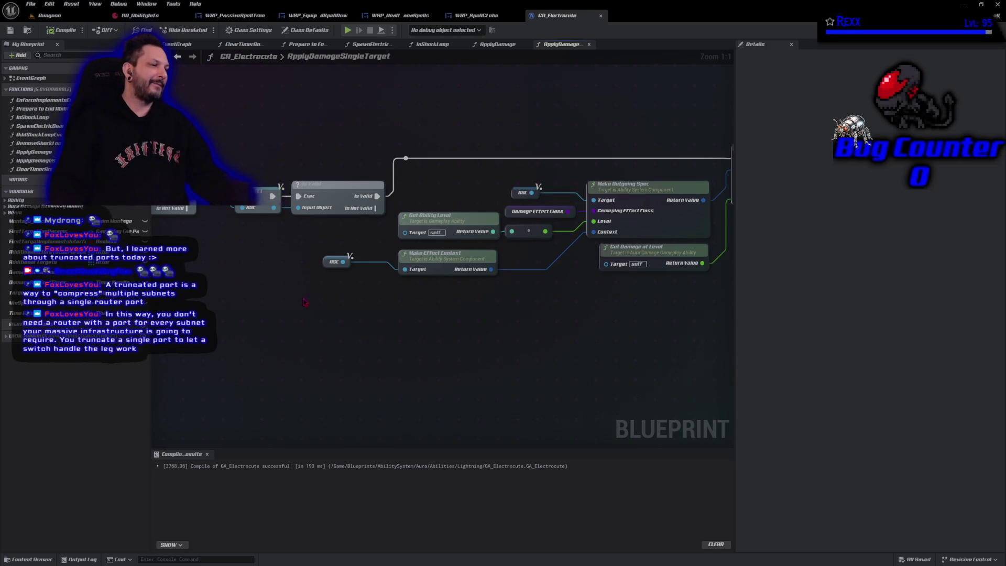
# Step: Inspect the ASC variable's properties in Details, then switch to the Dungeon level
pyautogui.click(356, 236)
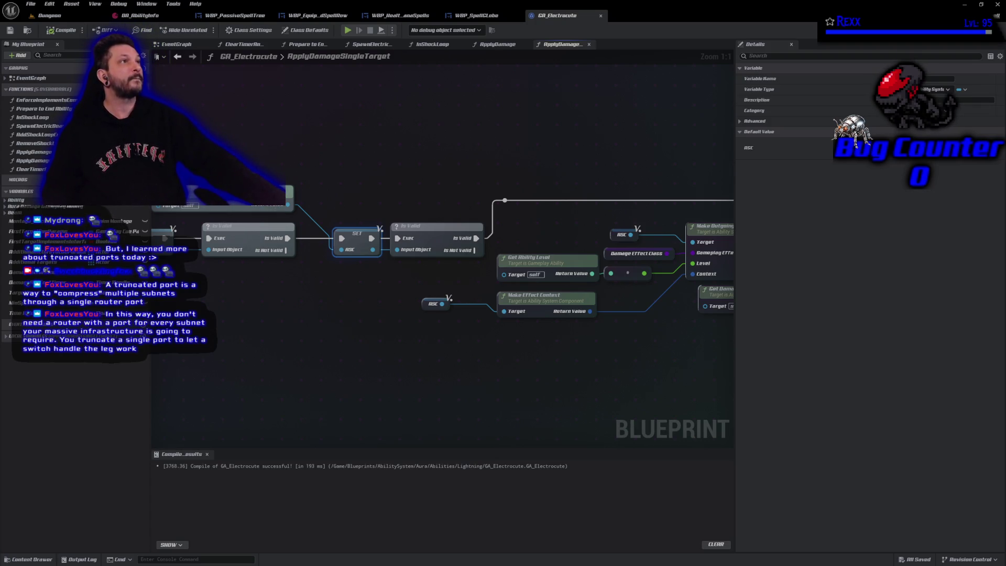
pyautogui.click(49, 15)
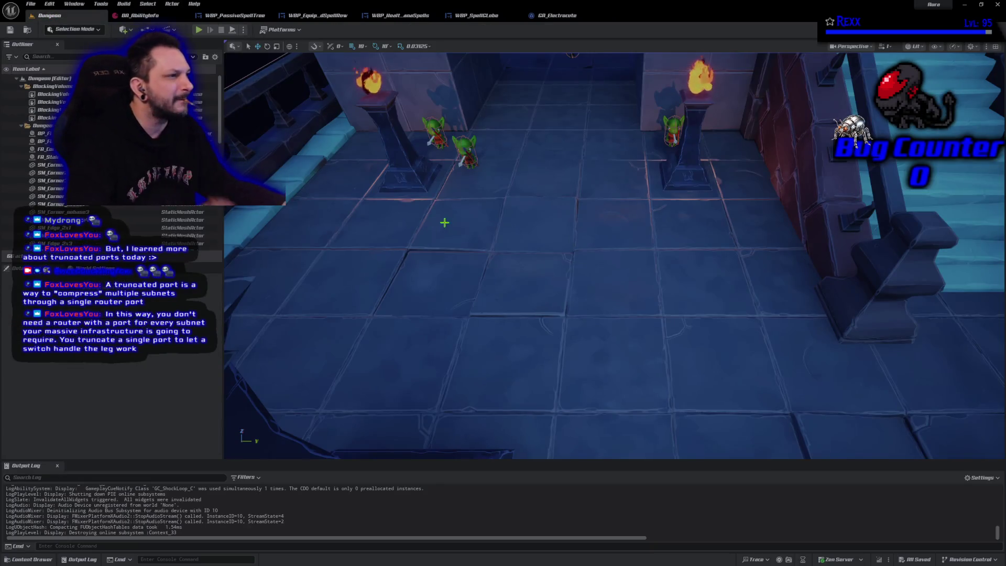
# Step: Play the Dungeon level, cast lightning at the goblins, and resume past the Rider ensure break
pyautogui.click(198, 29)
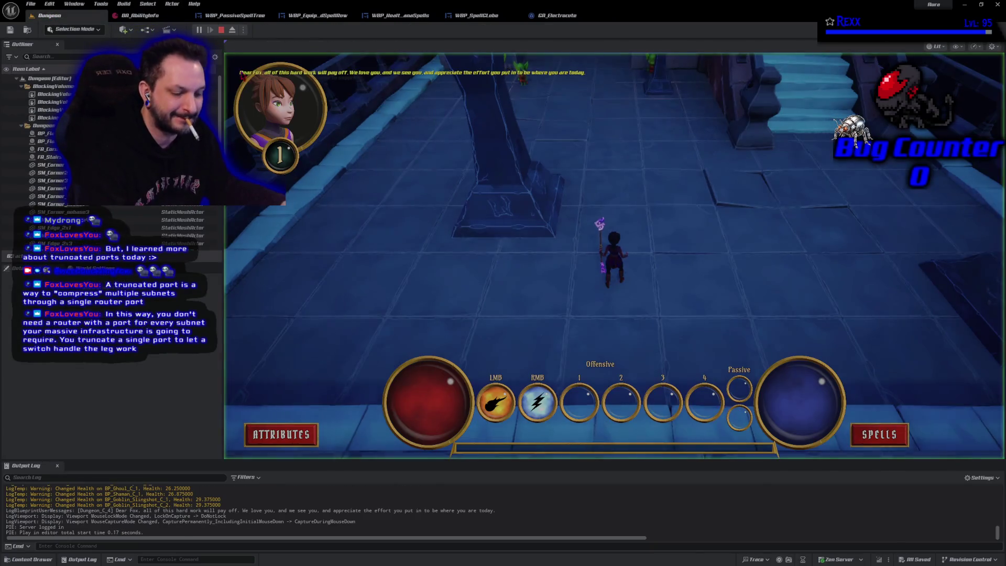
pyautogui.click(524, 131)
pyautogui.rightClick(450, 121)
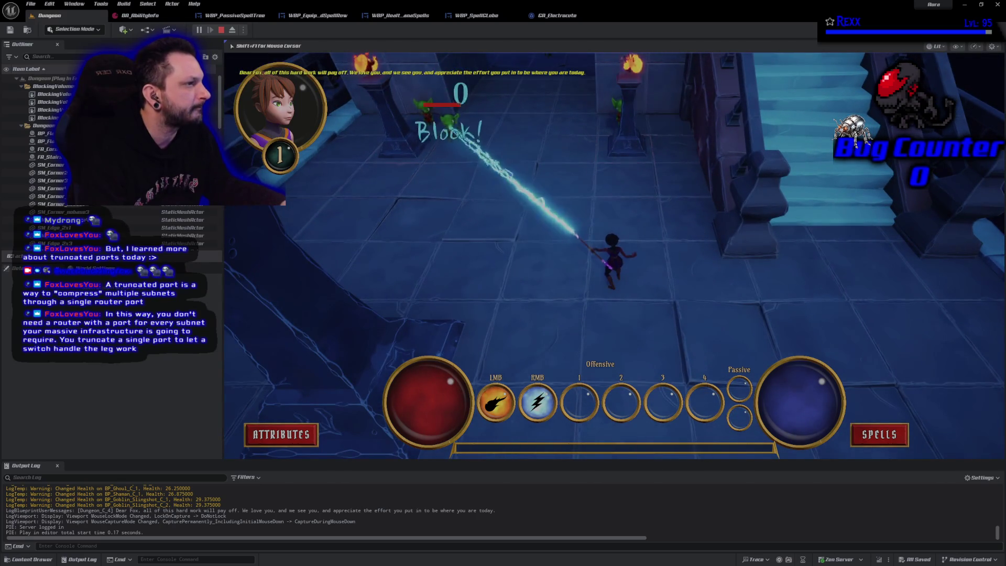
pyautogui.rightClick(427, 108)
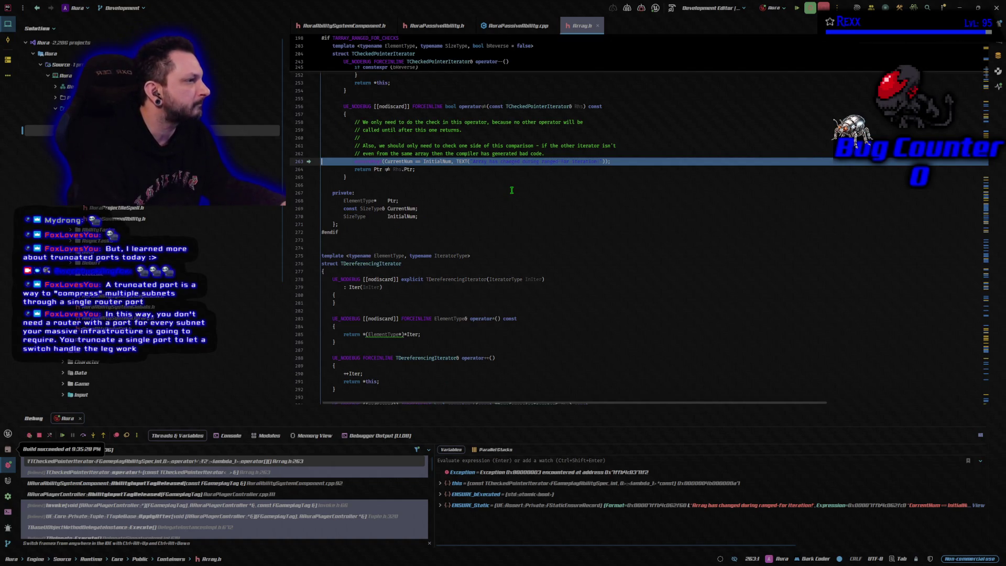
pyautogui.click(797, 7)
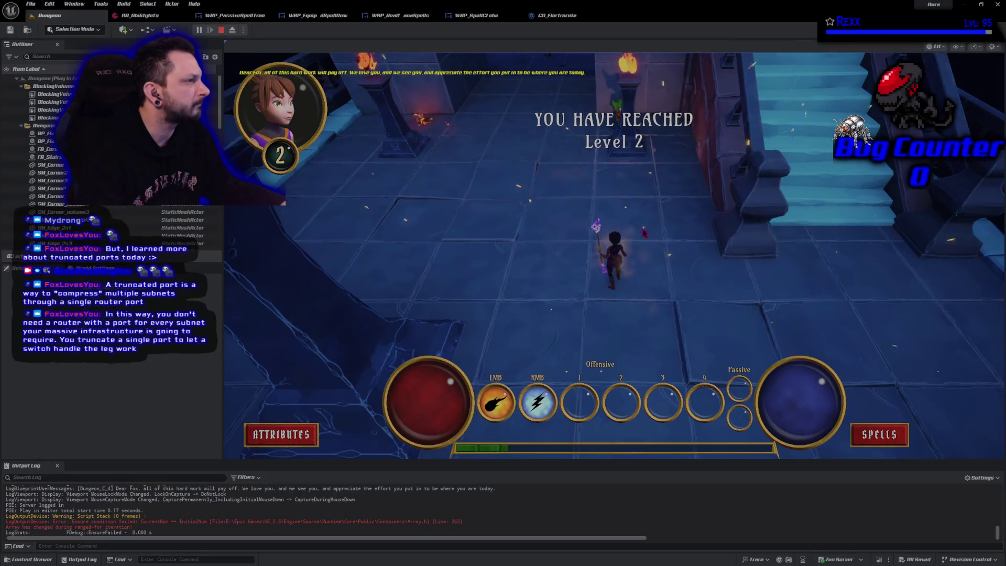
# Step: Unlock the second passive spell with the last spell point and equip it in the first Passive slot
pyautogui.click(879, 434)
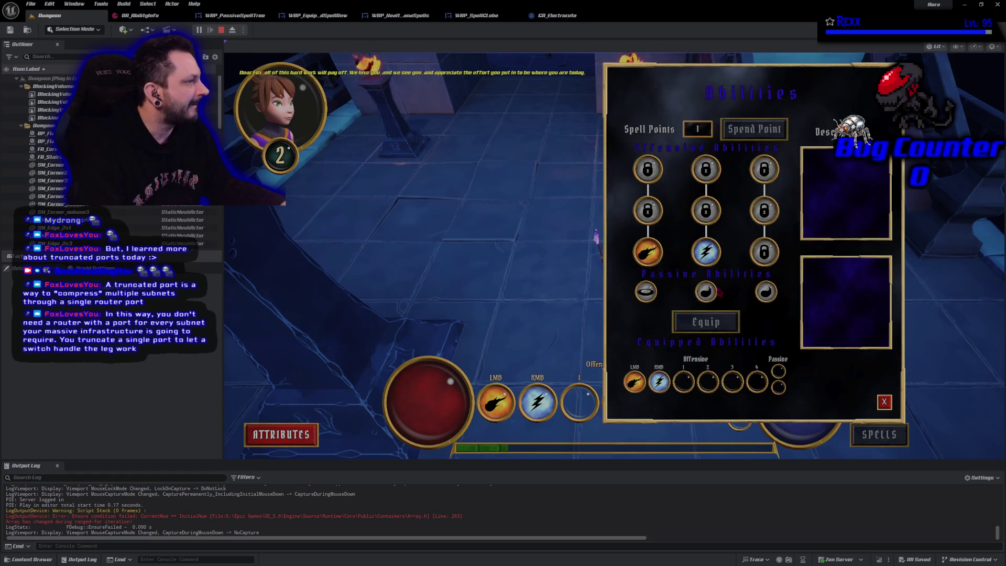
pyautogui.click(646, 292)
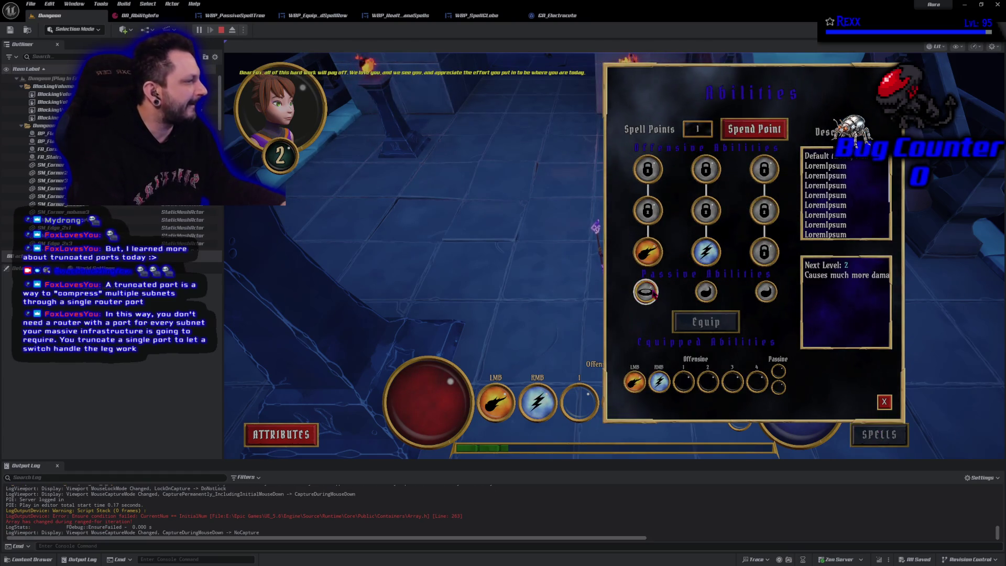
pyautogui.click(706, 296)
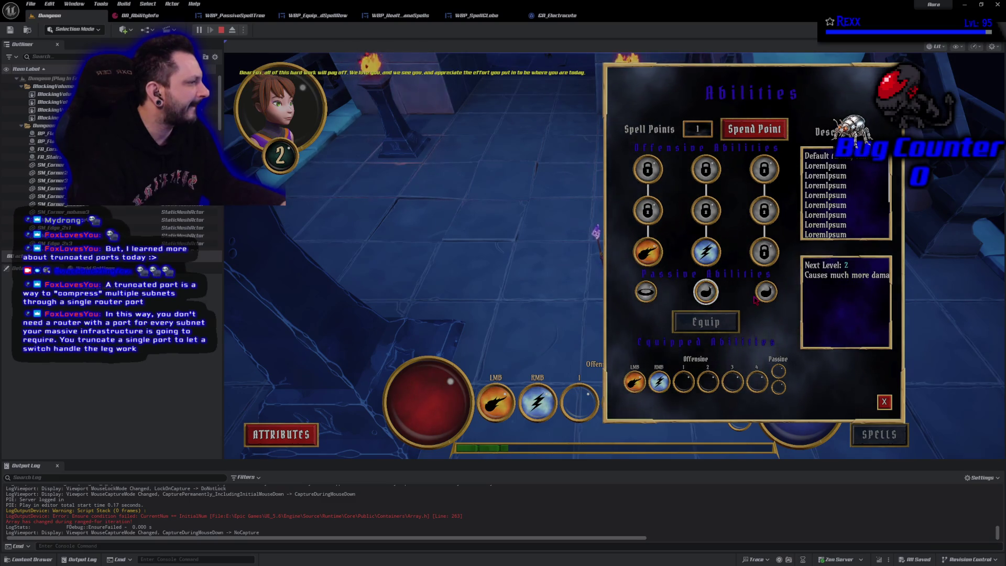
pyautogui.click(755, 129)
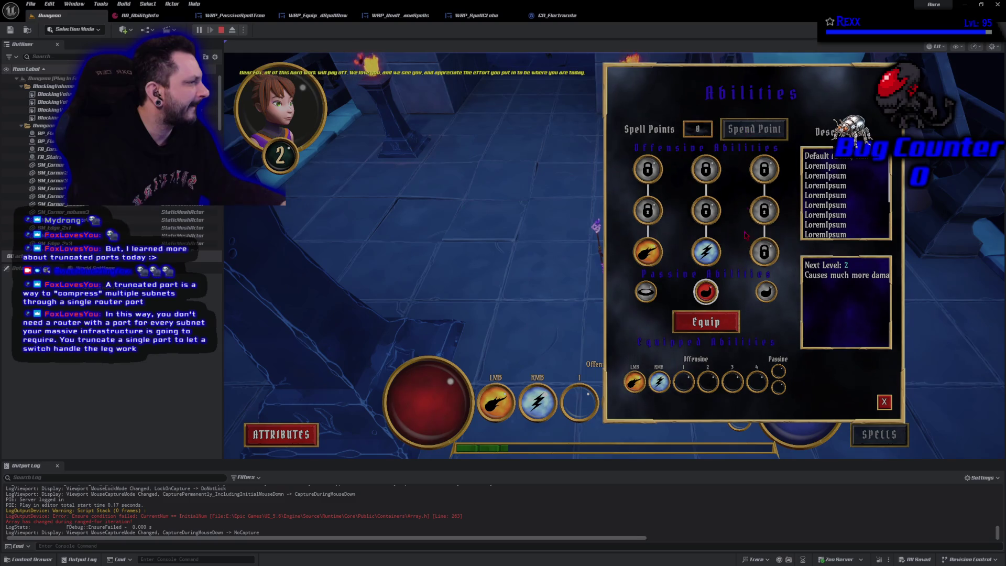
pyautogui.click(729, 324)
pyautogui.click(779, 371)
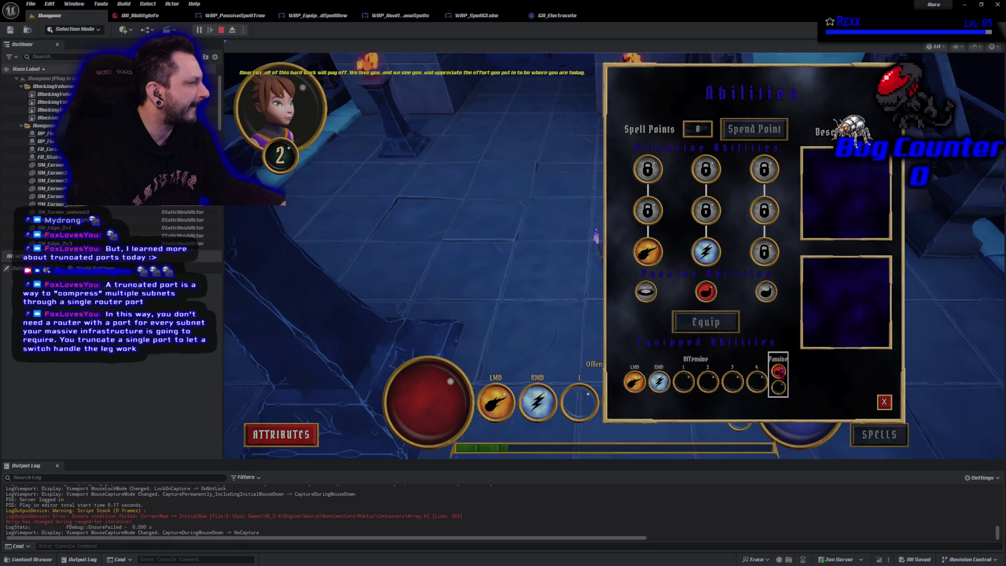
# Step: Close the spell menu, run the character through the hall, and stop the play session
pyautogui.click(885, 404)
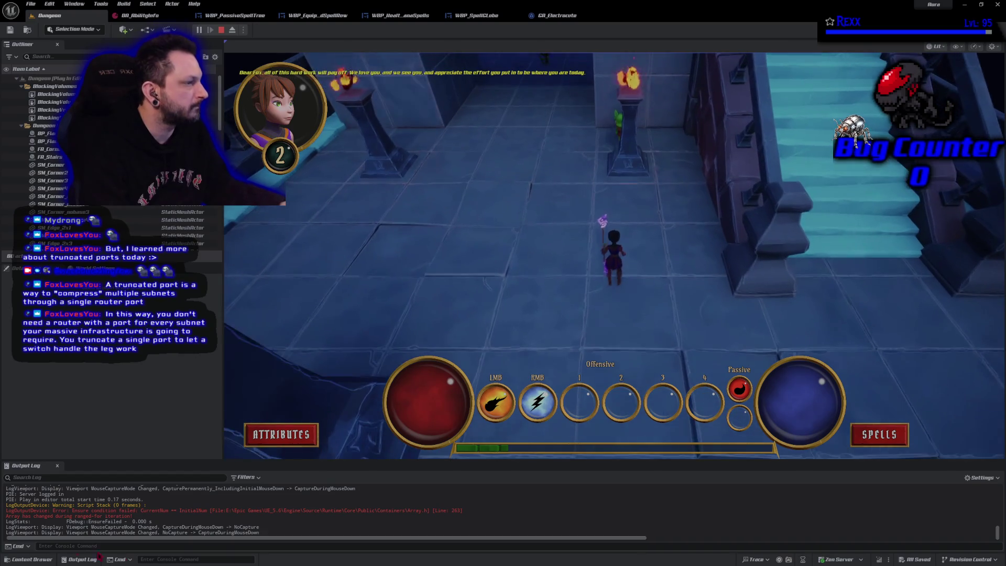
pyautogui.press('a')
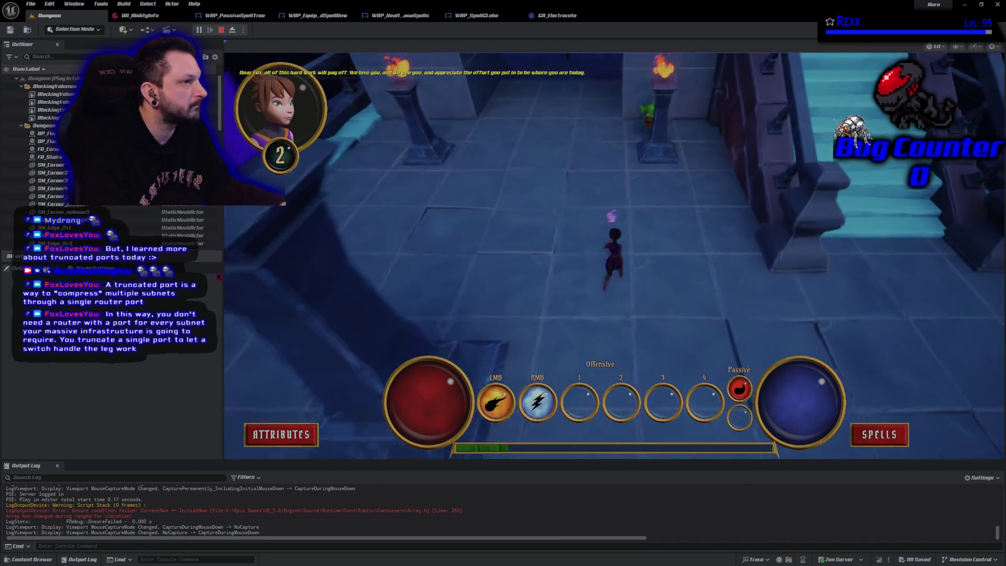
pyautogui.click(220, 30)
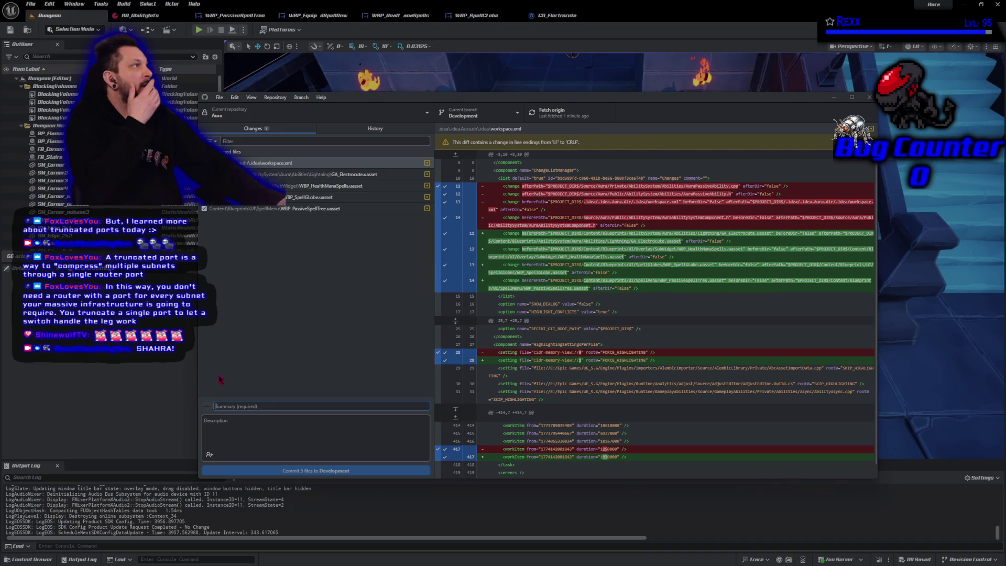
# Step: Commit the 5 files to Development as 'Passive Spell Tags in Tree' and push to origin
pyautogui.write('Pas')
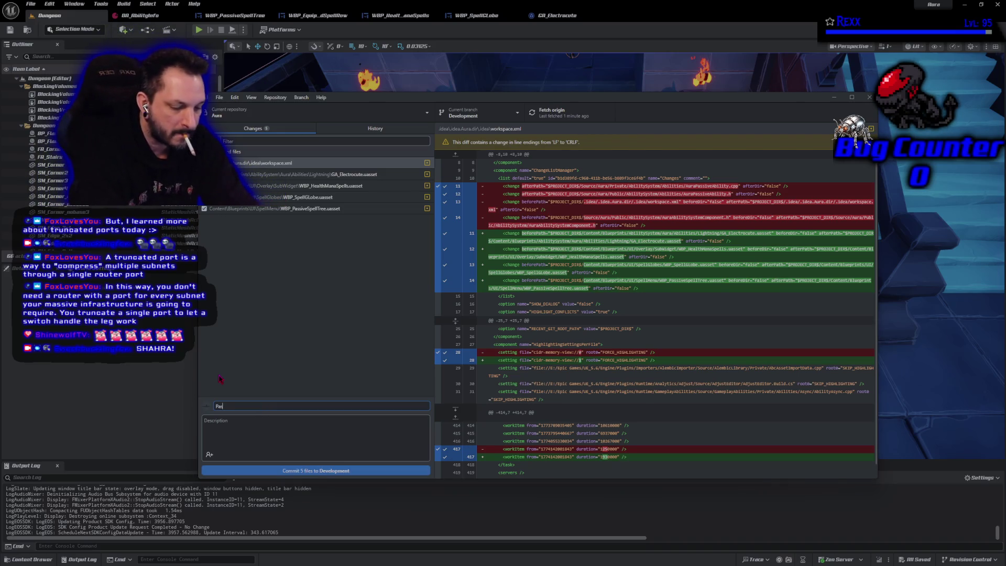
pyautogui.write('sive Spell Tags in ')
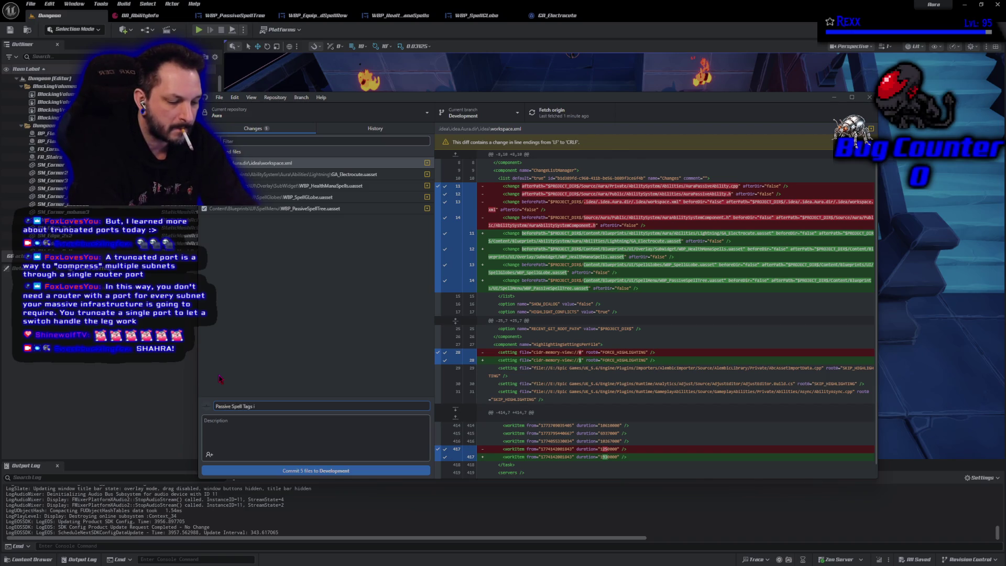
pyautogui.write('Tree')
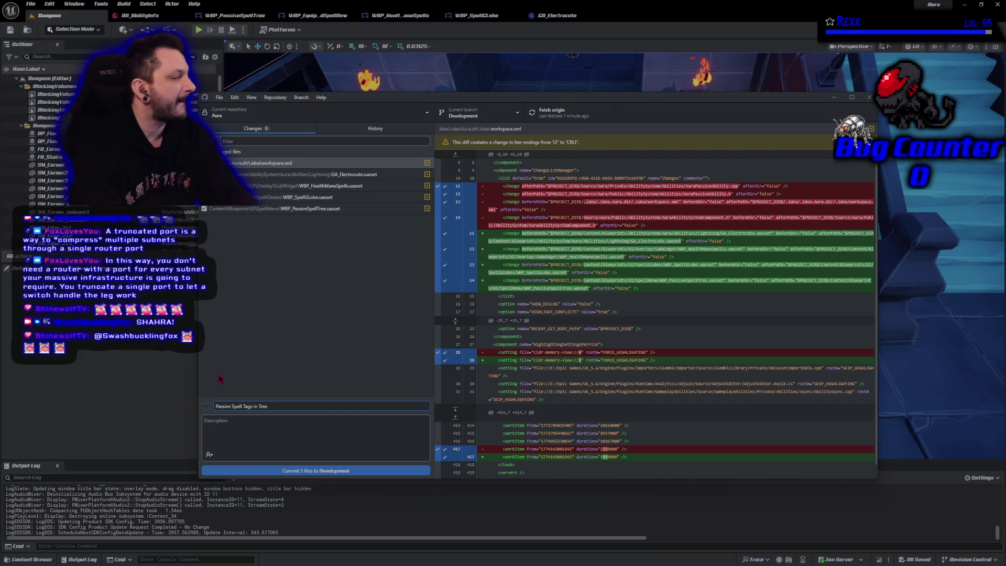
pyautogui.click(285, 471)
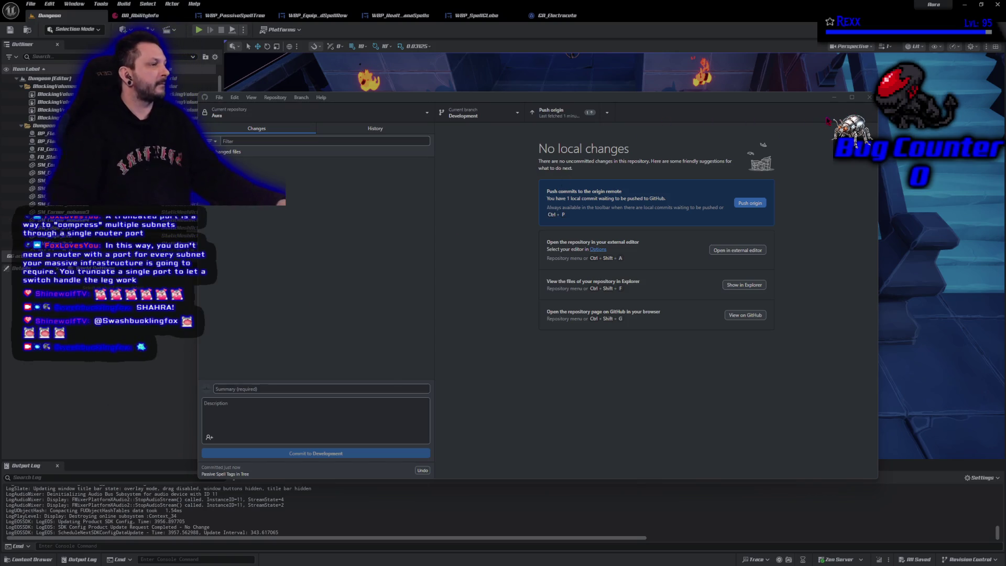
pyautogui.click(751, 203)
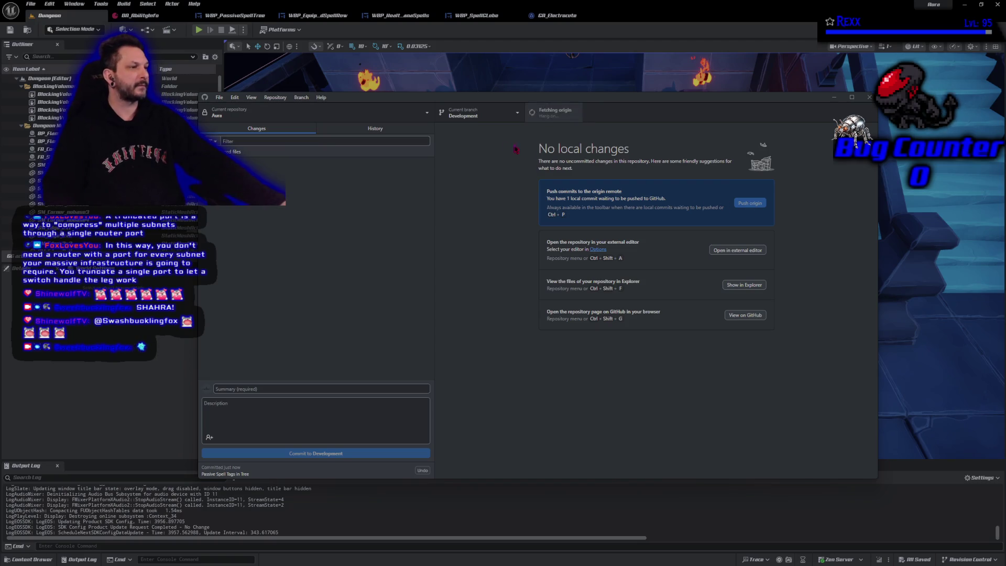
# Step: Review the pushed commit in History, then close GitHub Desktop and minimize Unreal
pyautogui.click(375, 129)
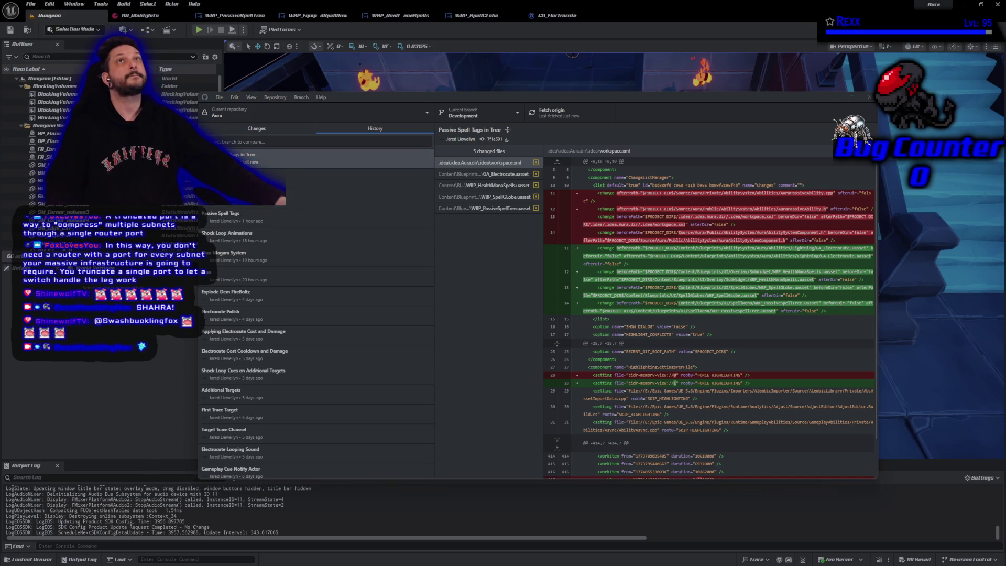
pyautogui.click(868, 98)
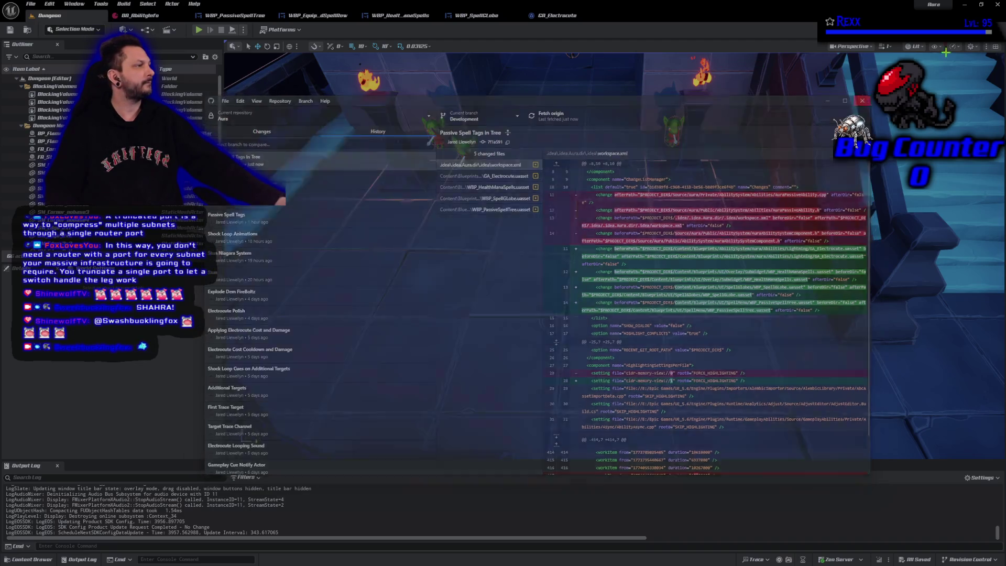
pyautogui.click(998, 5)
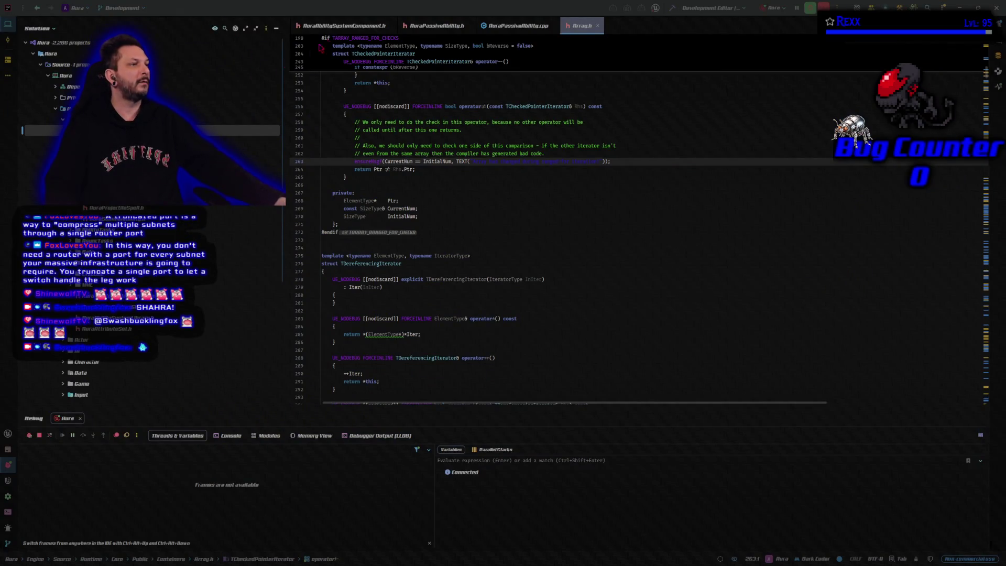
# Step: Close the AuraPassiveAbility header and source and the Array.h tabs, keeping AuraAbilitySystemComponent.h
pyautogui.click(346, 26)
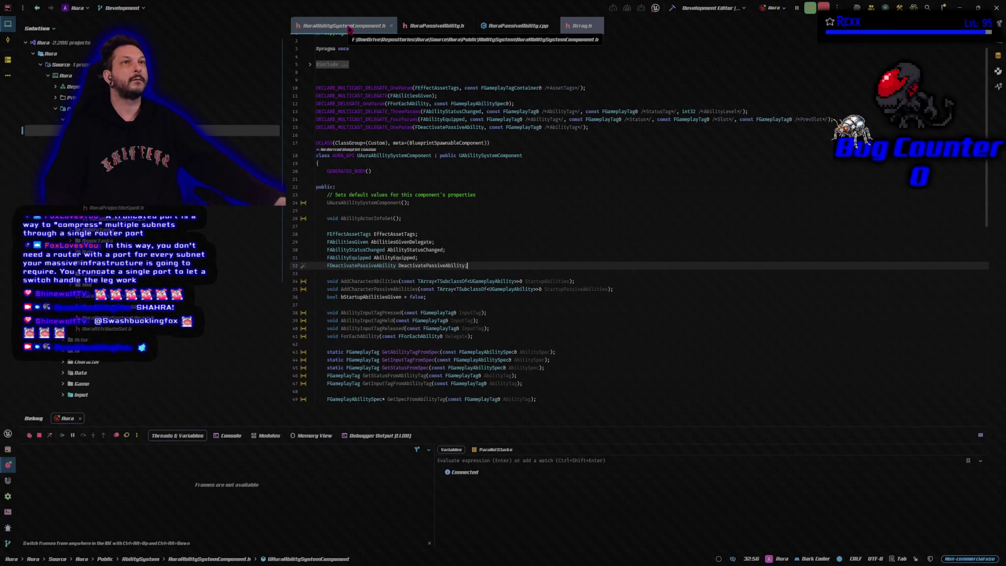
pyautogui.middleClick(431, 29)
pyautogui.middleClick(431, 29)
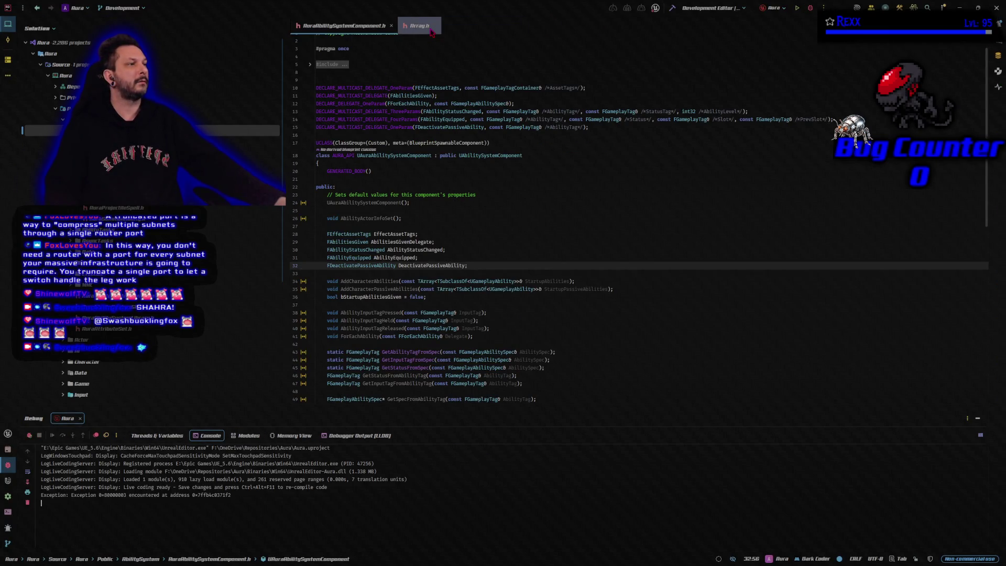
pyautogui.middleClick(431, 29)
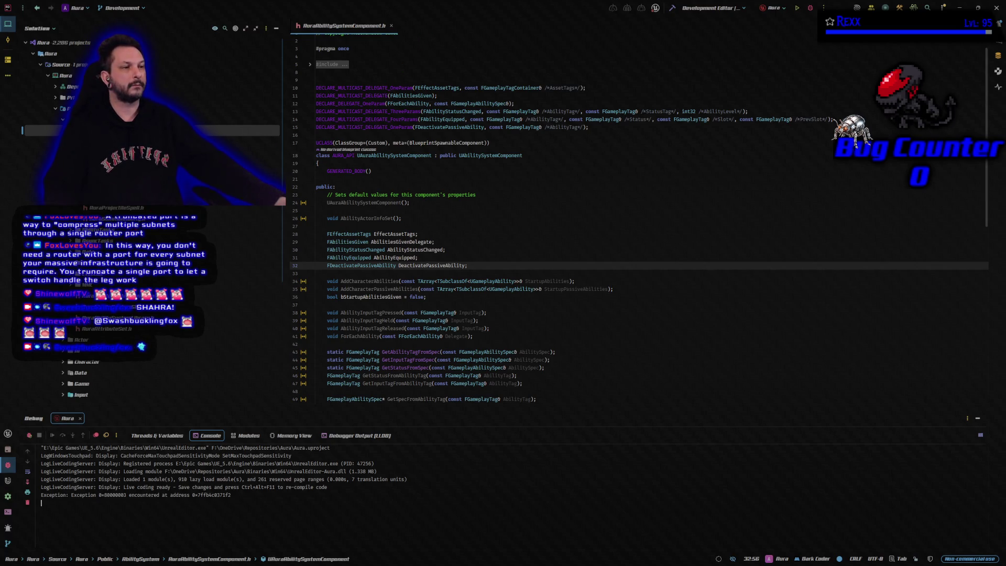
# Step: Locate the file in the Solution tree, browse the Data folder, then switch to AuraAbilitySystemComponent.cpp
pyautogui.hotkey('shift', 'alt', 'l')
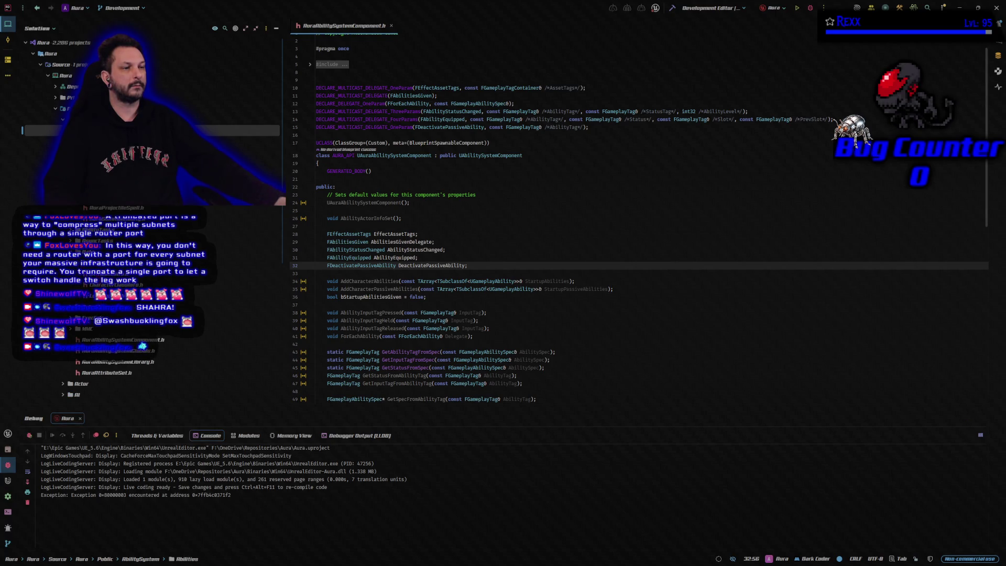
pyautogui.scroll(-2, 105, 314)
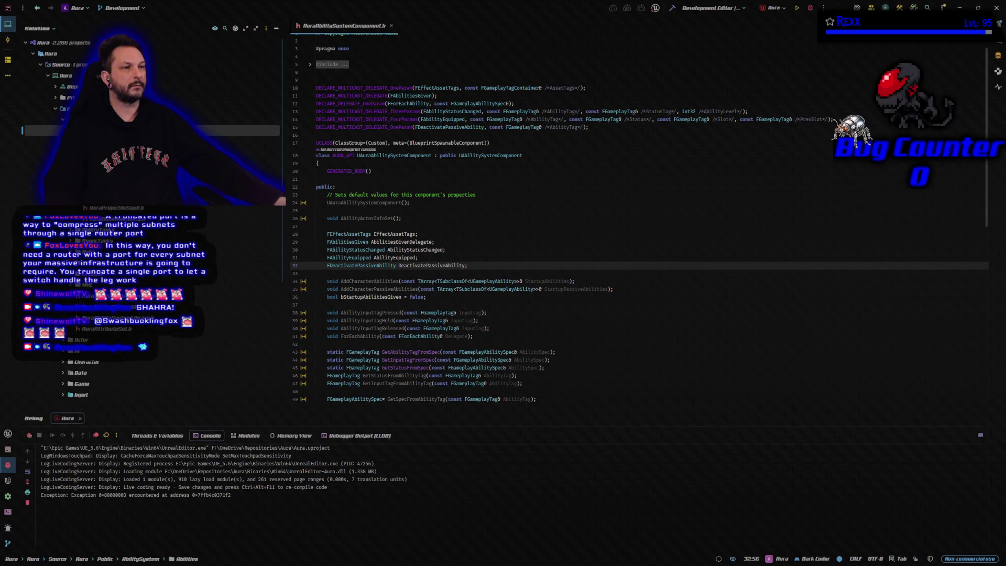
pyautogui.click(63, 373)
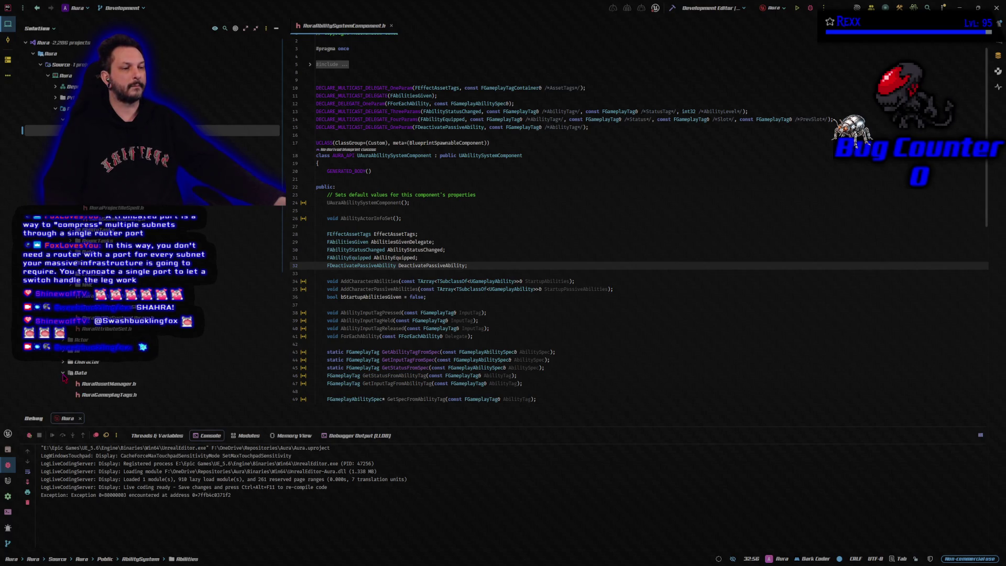
pyautogui.scroll(-1, 62, 369)
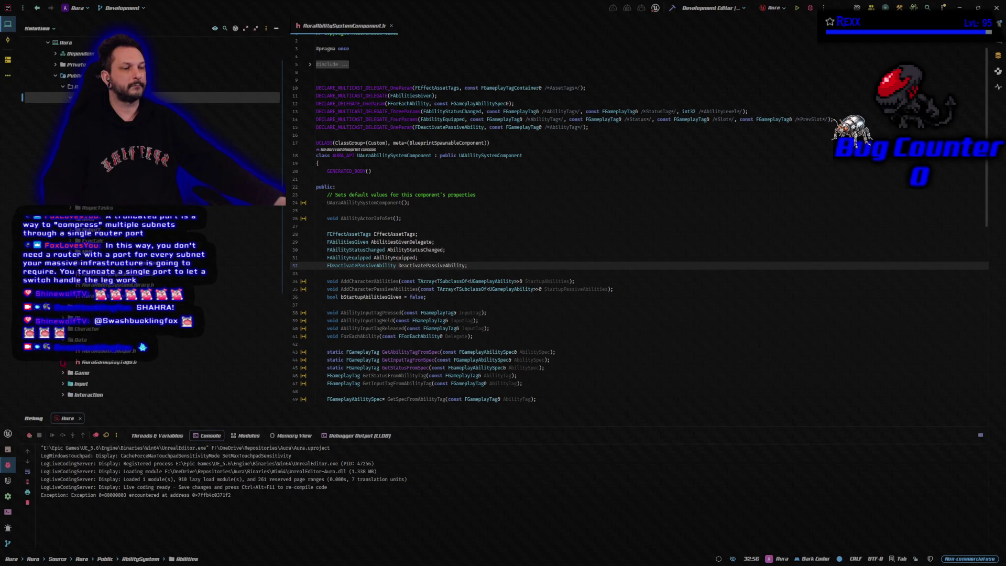
pyautogui.scroll(-1, 78, 378)
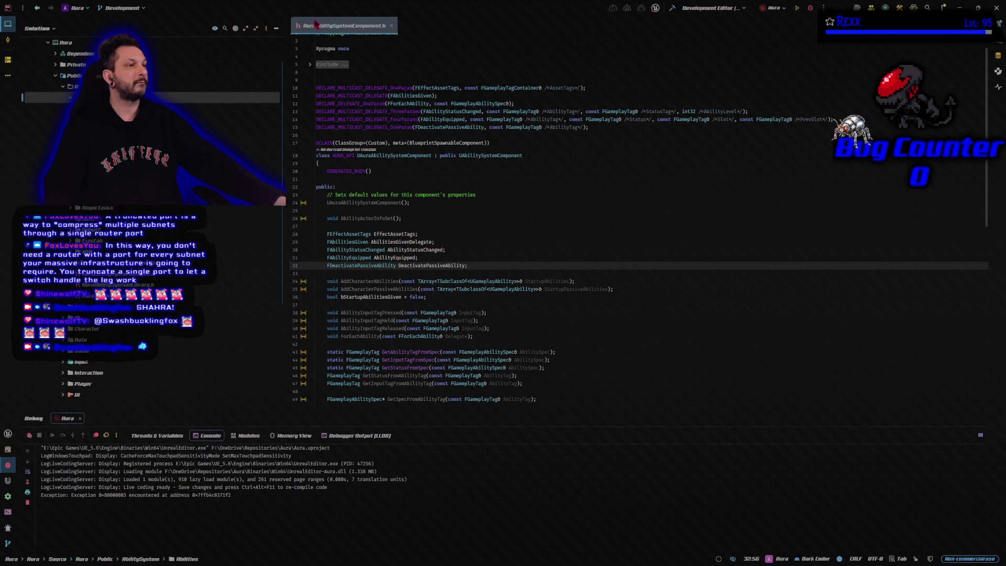
pyautogui.press('Escape')
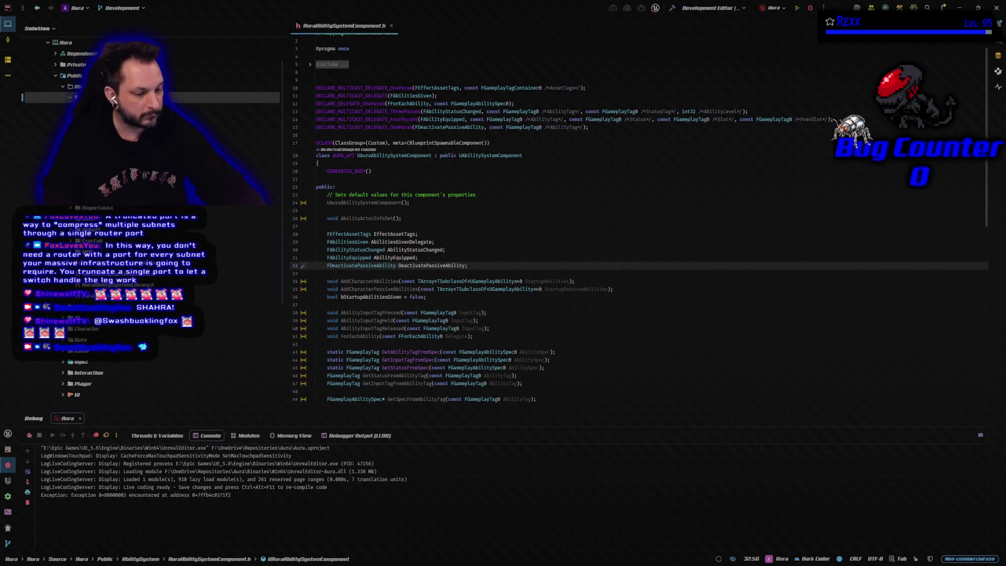
pyautogui.hotkey('ctrl', 'alt', 'Home')
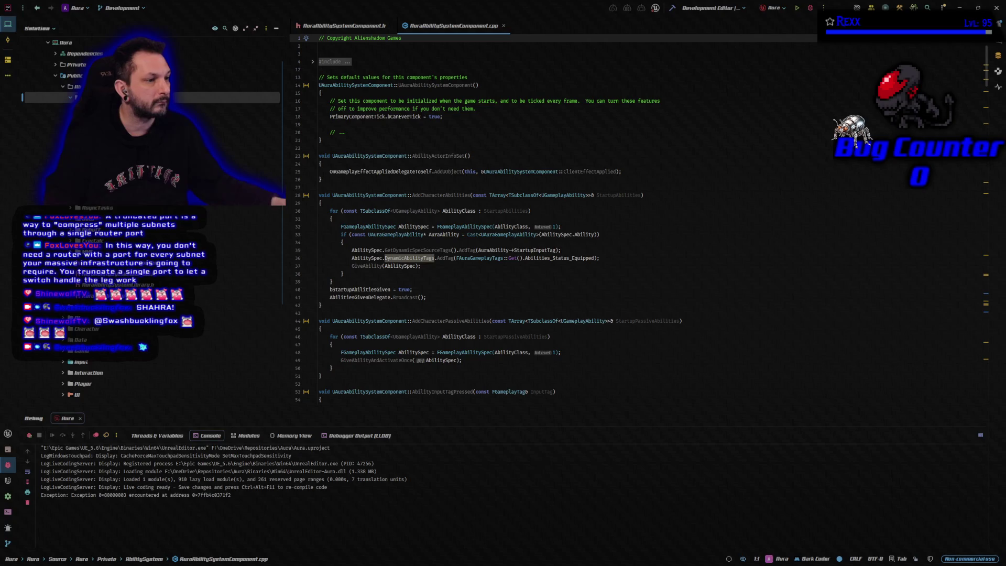
# Step: Open AuraAttributeSet.cpp from the Solution tree and close its header tab
pyautogui.doubleClick(230, 295)
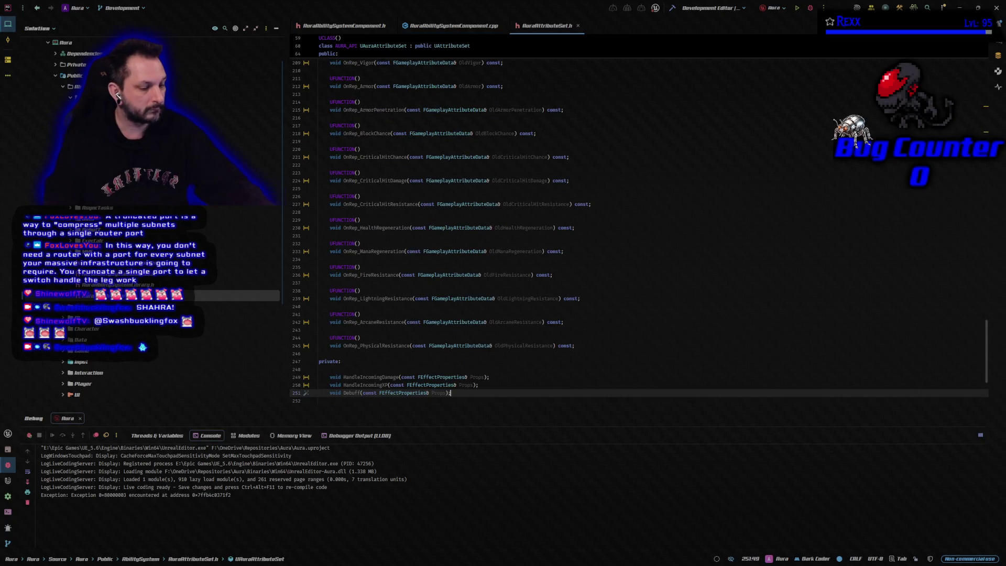
pyautogui.hotkey('ctrl', 'alt', 'Home')
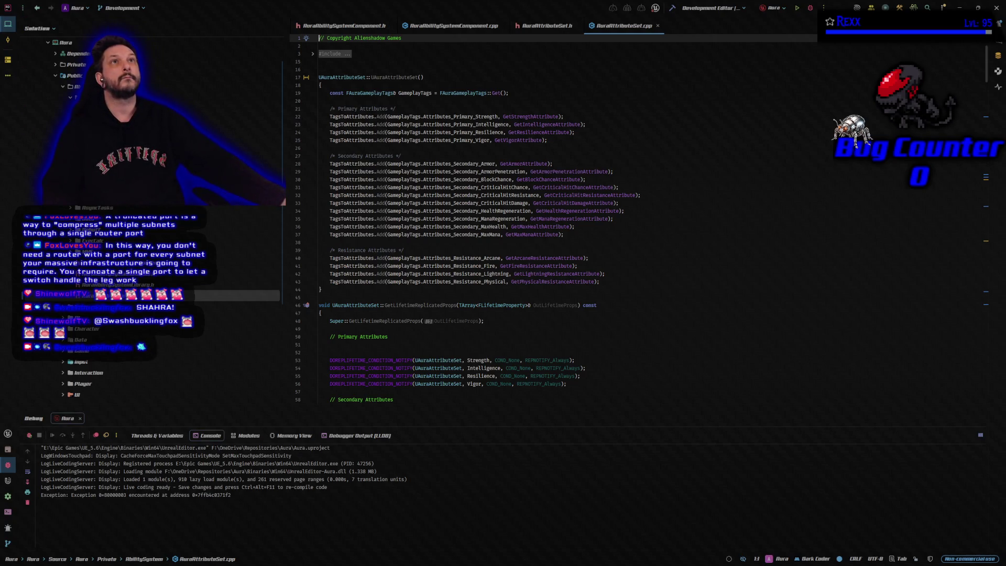
pyautogui.middleClick(555, 27)
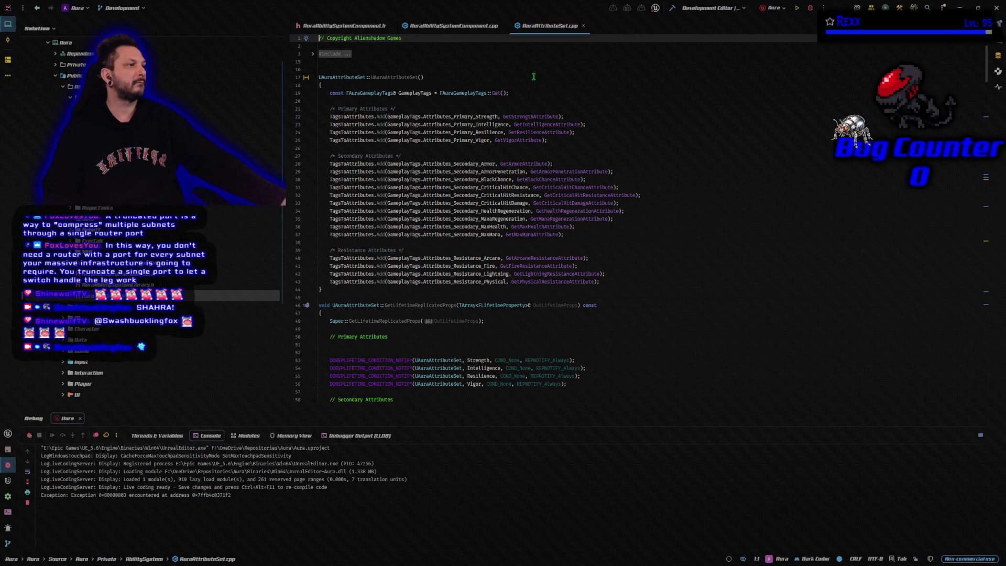
# Step: Return to AuraAbilitySystemComponent.h and start a text search in it
pyautogui.click(341, 25)
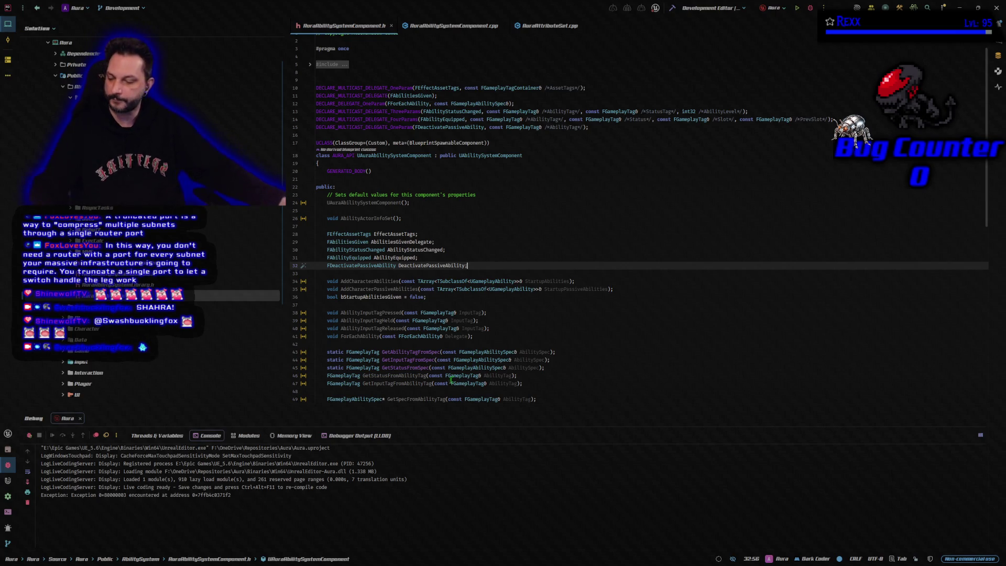
pyautogui.moveTo(373, 401)
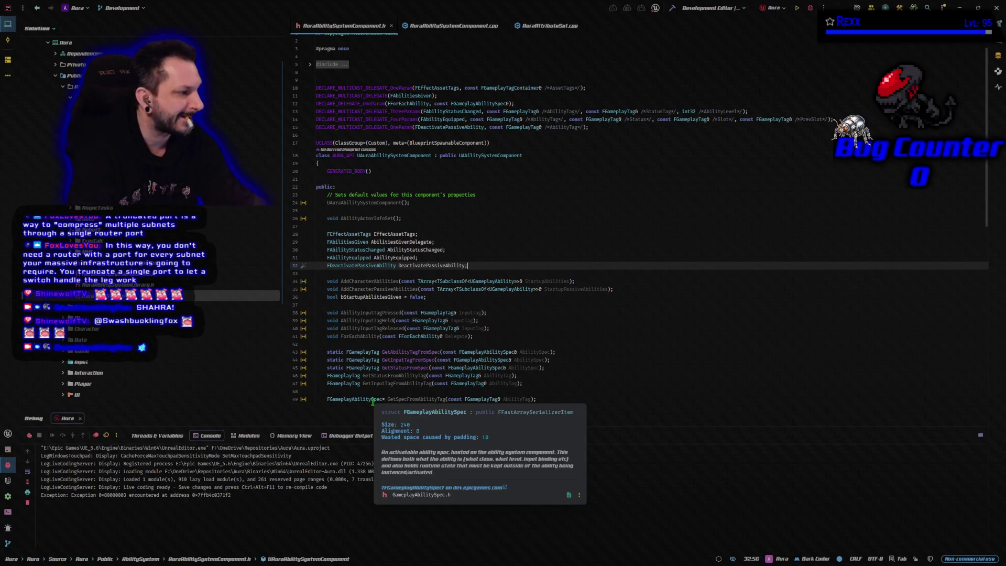
pyautogui.hotkey('ctrl', 'f')
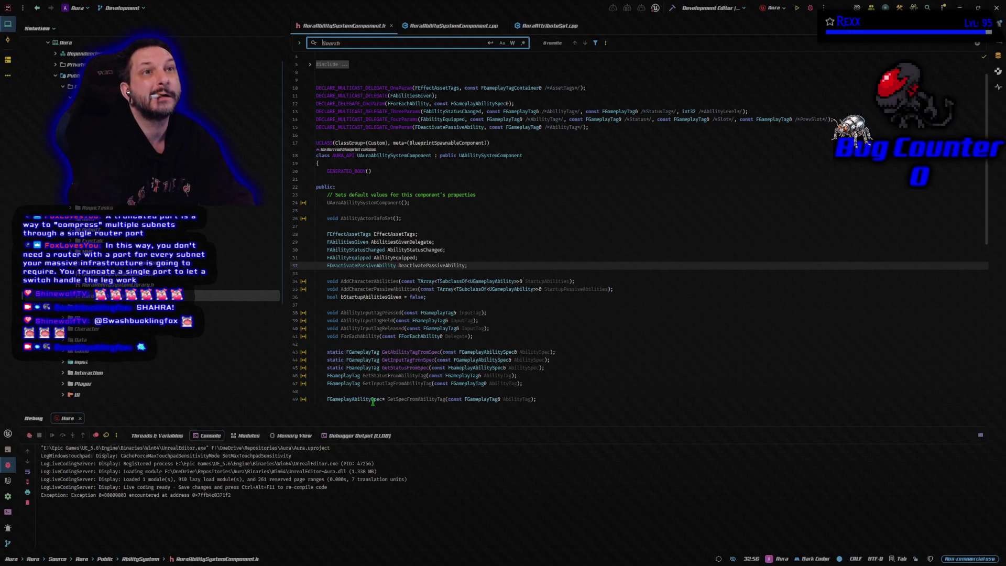
# Step: Search the header for 'client' to locate the ClientEquipAbility declaration
pyautogui.write('client')
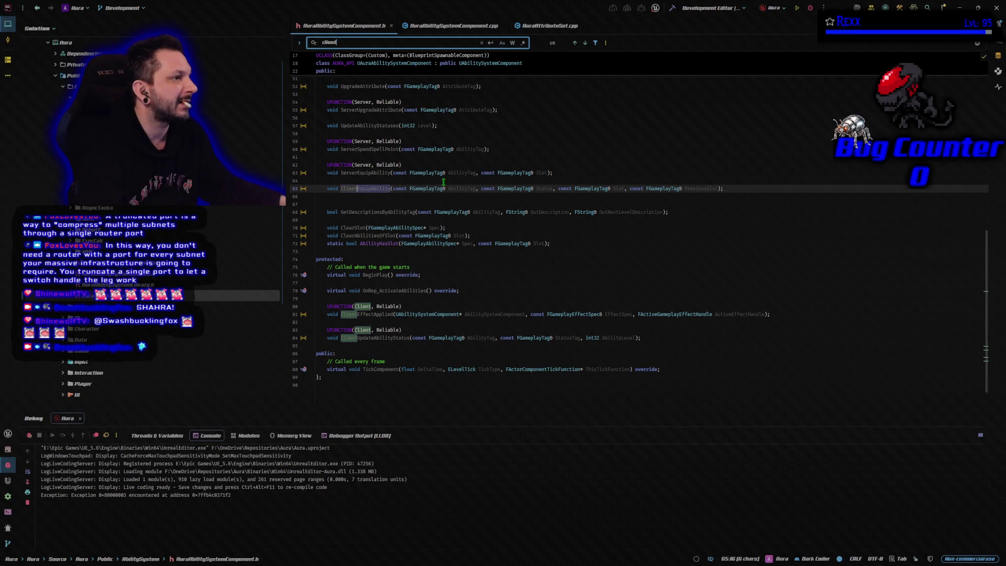
pyautogui.click(344, 209)
pyautogui.click(321, 195)
pyautogui.click(329, 188)
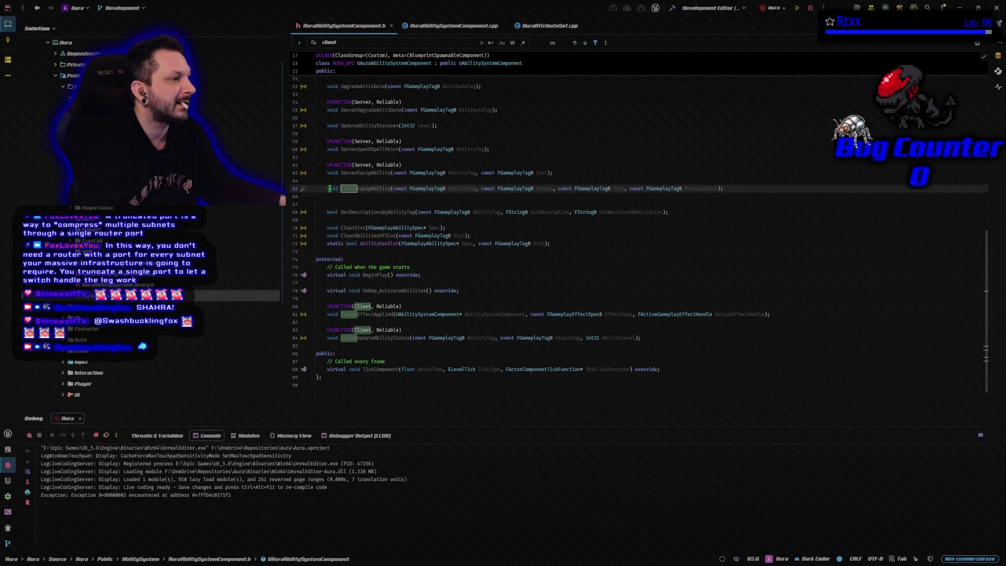
pyautogui.click(481, 42)
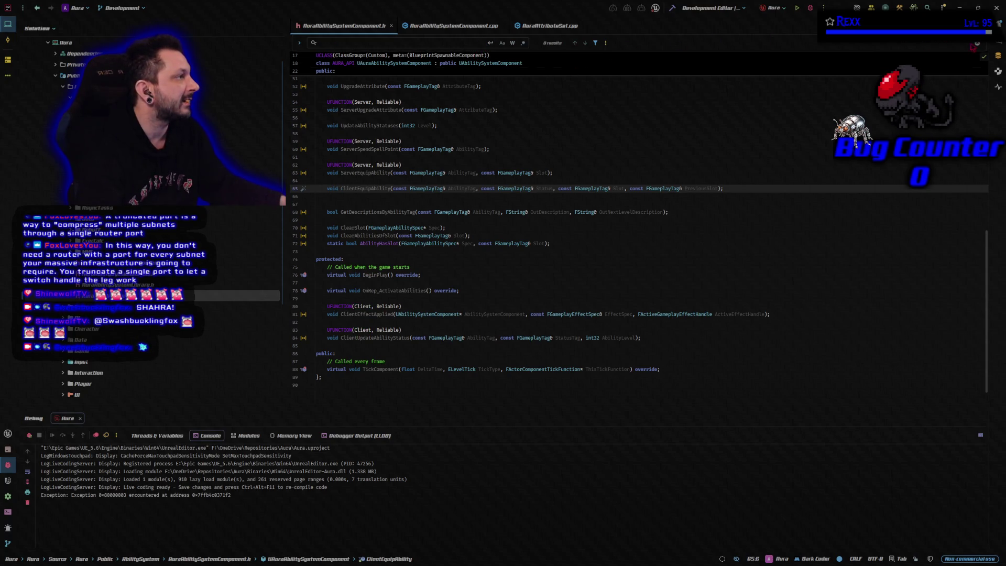
pyautogui.click(979, 45)
pyautogui.doubleClick(363, 188)
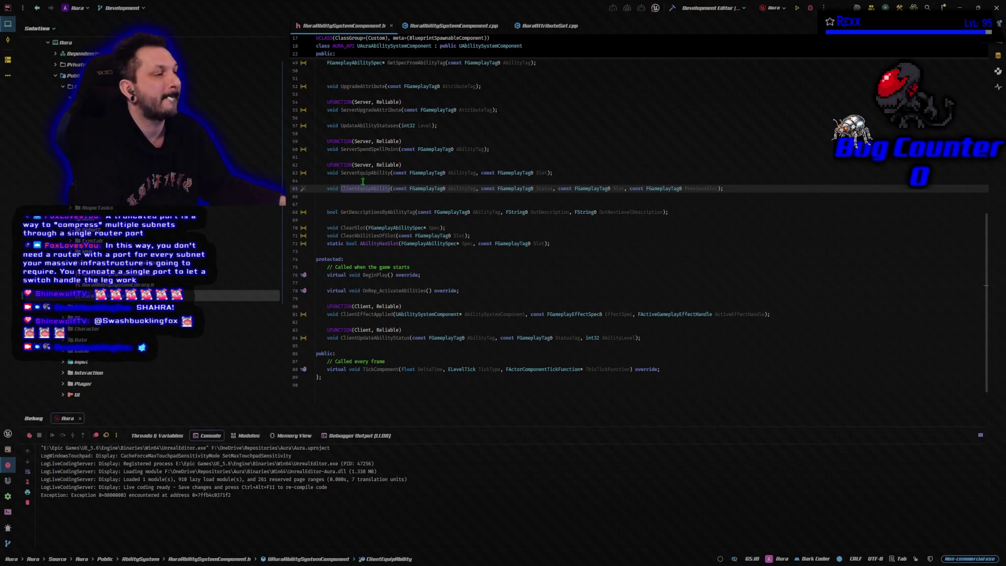
# Step: Add UFUNCTION(Client, Reliable) on a new line above ClientEquipAbility
pyautogui.click(362, 181)
pyautogui.press('Return')
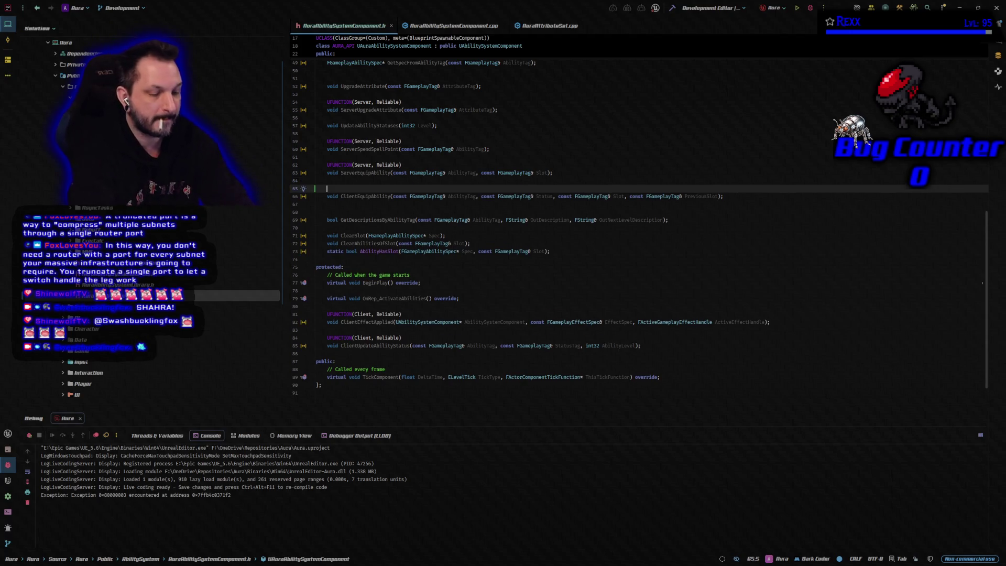
pyautogui.write('UFU')
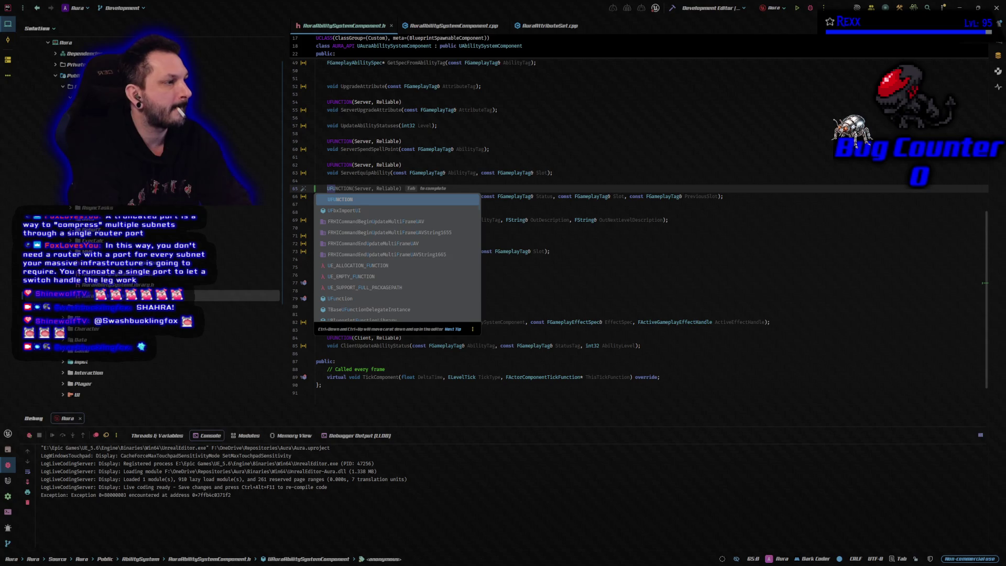
pyautogui.press('Return')
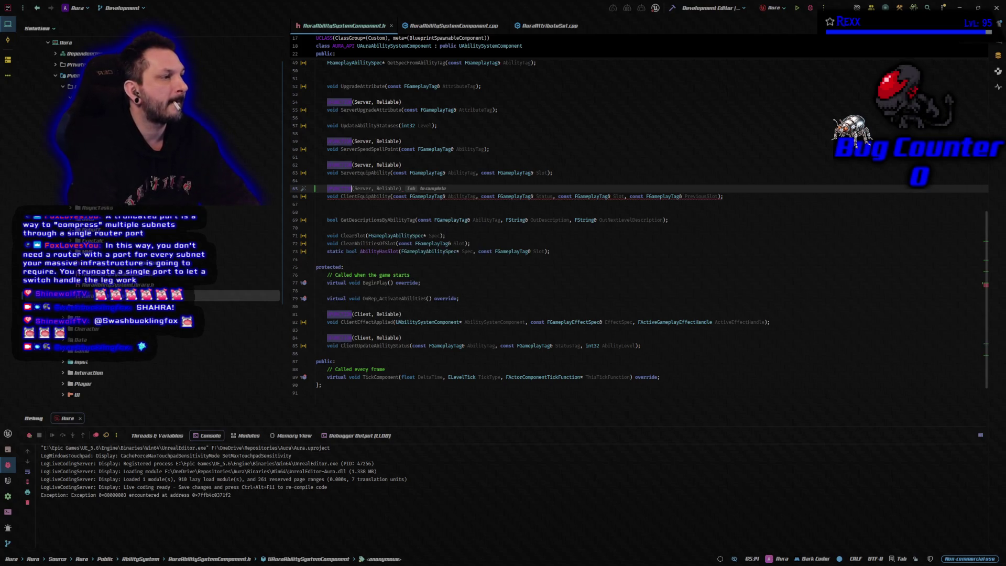
pyautogui.write('(')
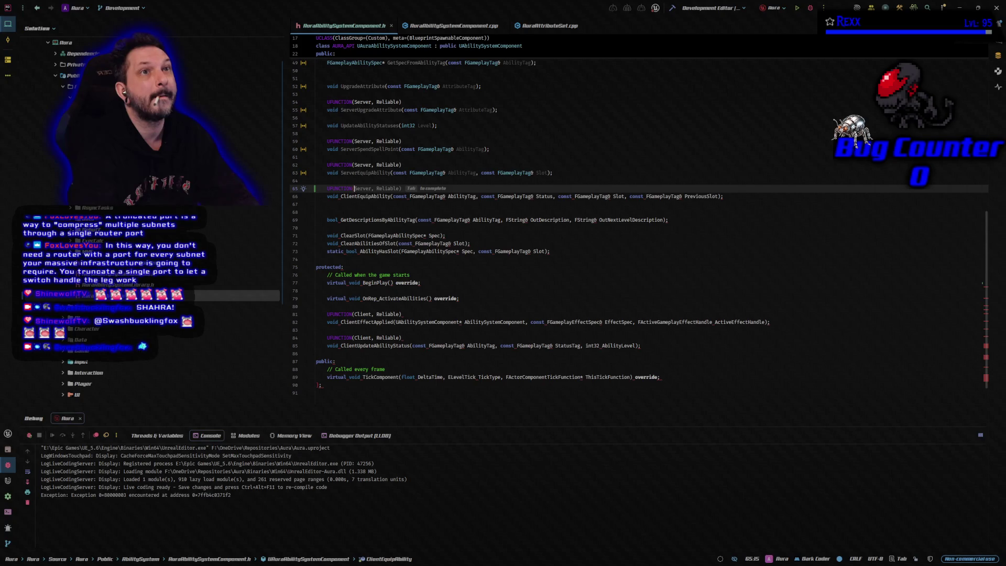
pyautogui.write('Client')
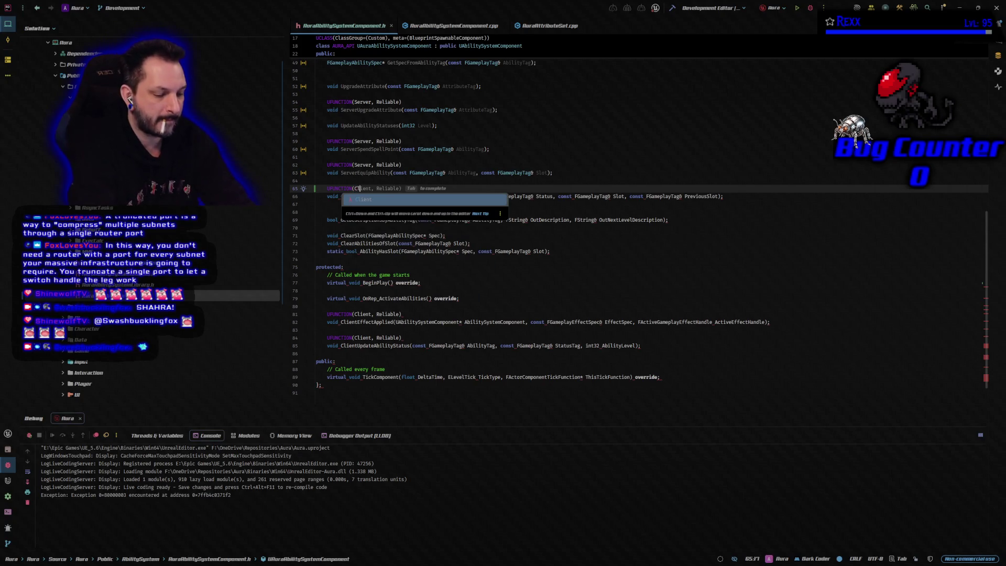
pyautogui.press('Tab')
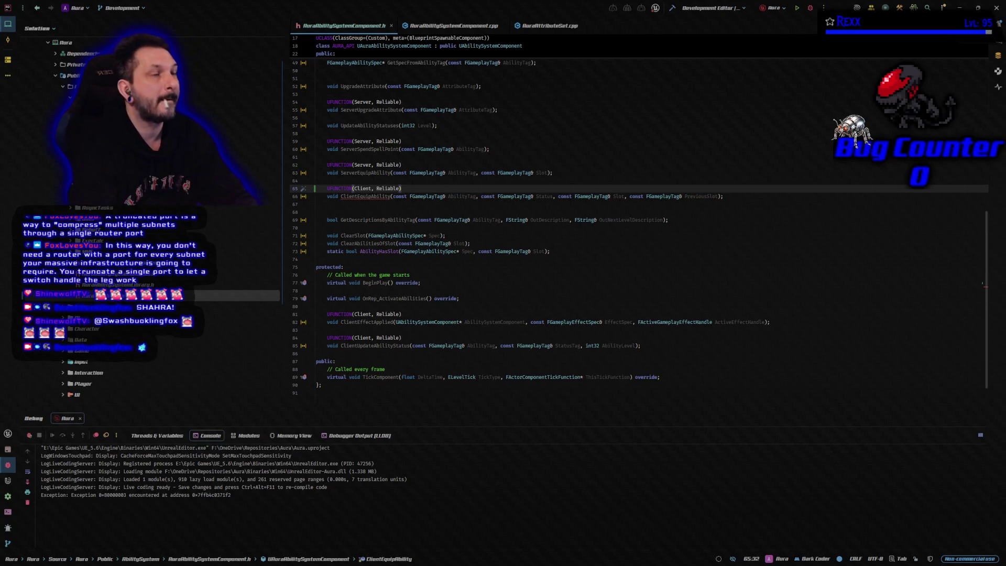
pyautogui.press('Down')
pyautogui.press('Up')
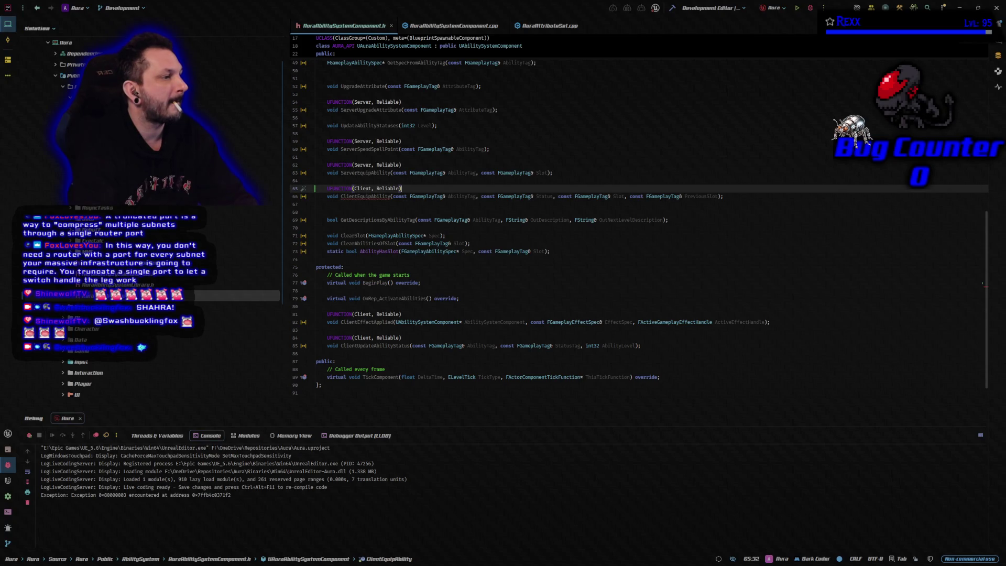